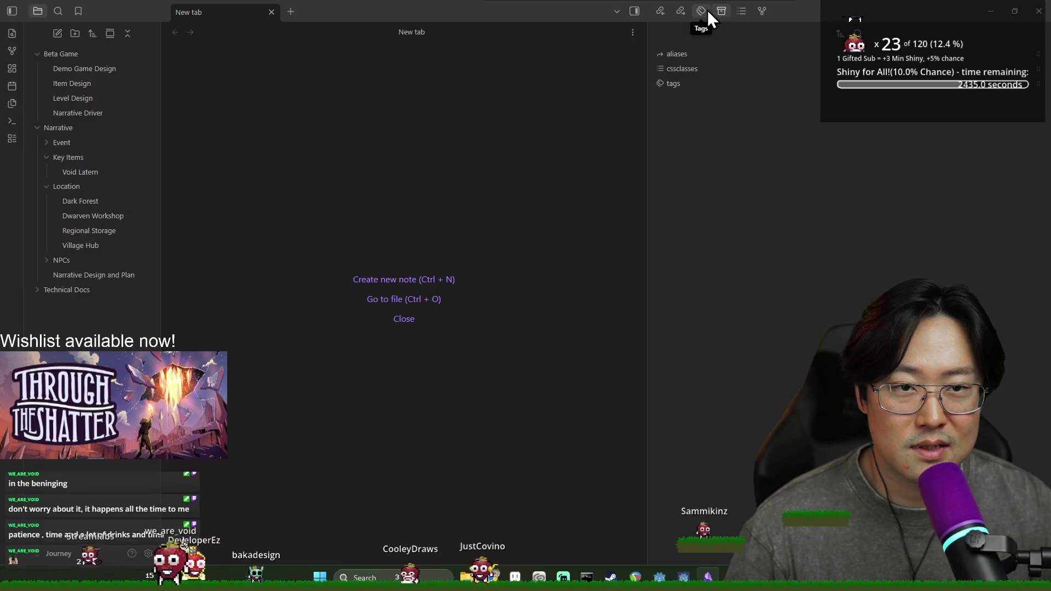
Show the graph view, expand the NPCs folder and open the Smithy and then Mellinoe notes
click(763, 11)
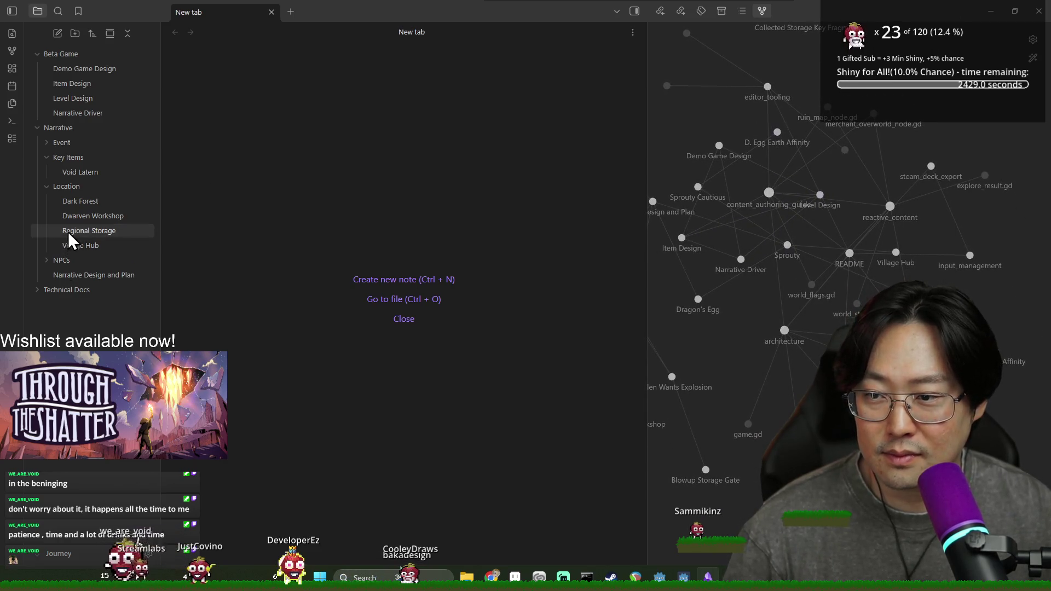
click(47, 261)
click(93, 303)
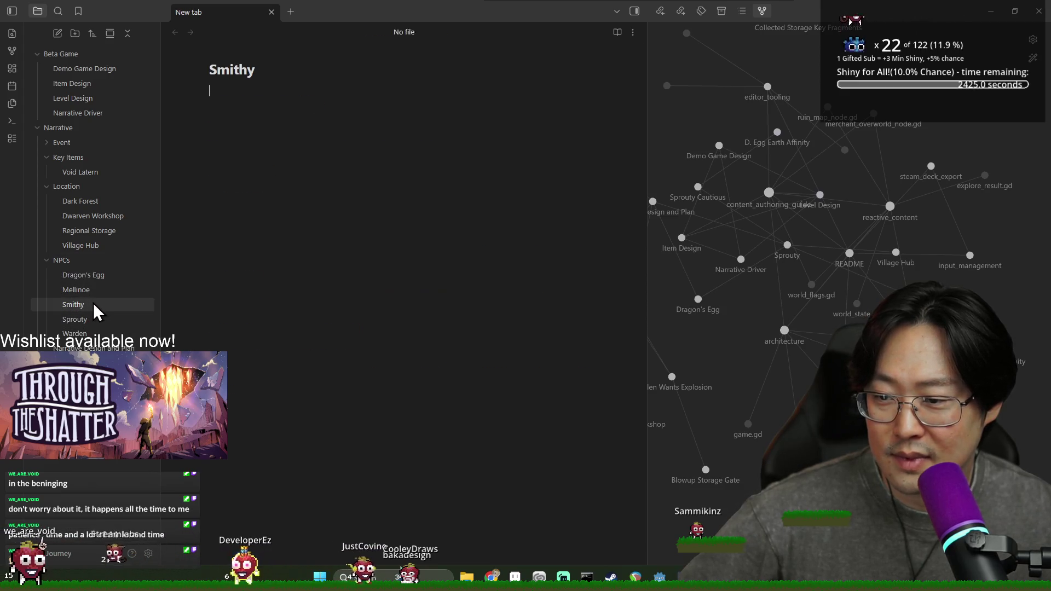
click(92, 290)
Zoom the graph and drag the Mellinoe, Warden and Smithy nodes apart to see their links
scroll(773, 246, down, 2)
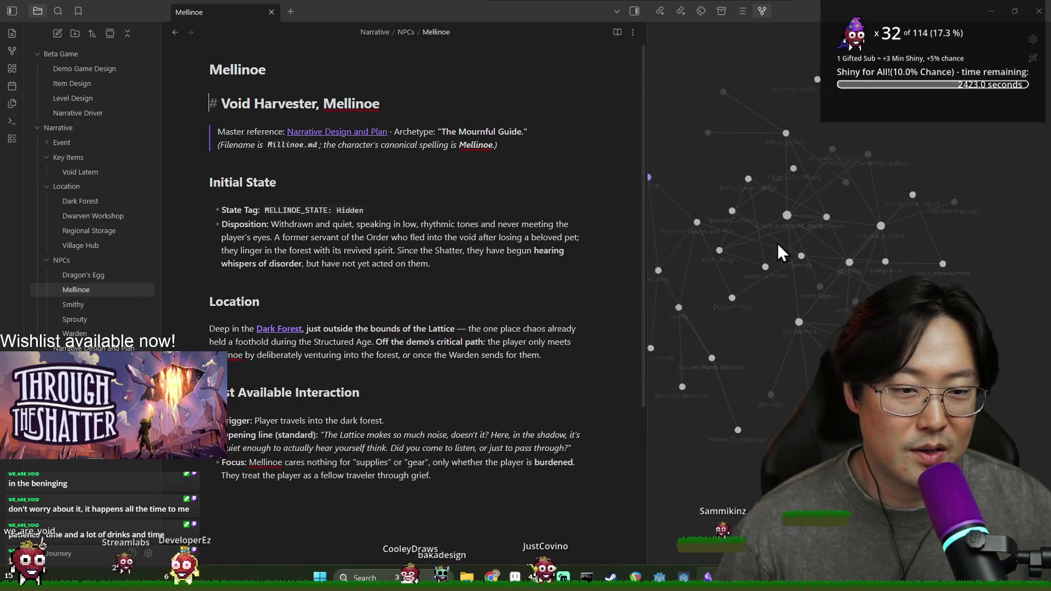
scroll(849, 245, up, 3)
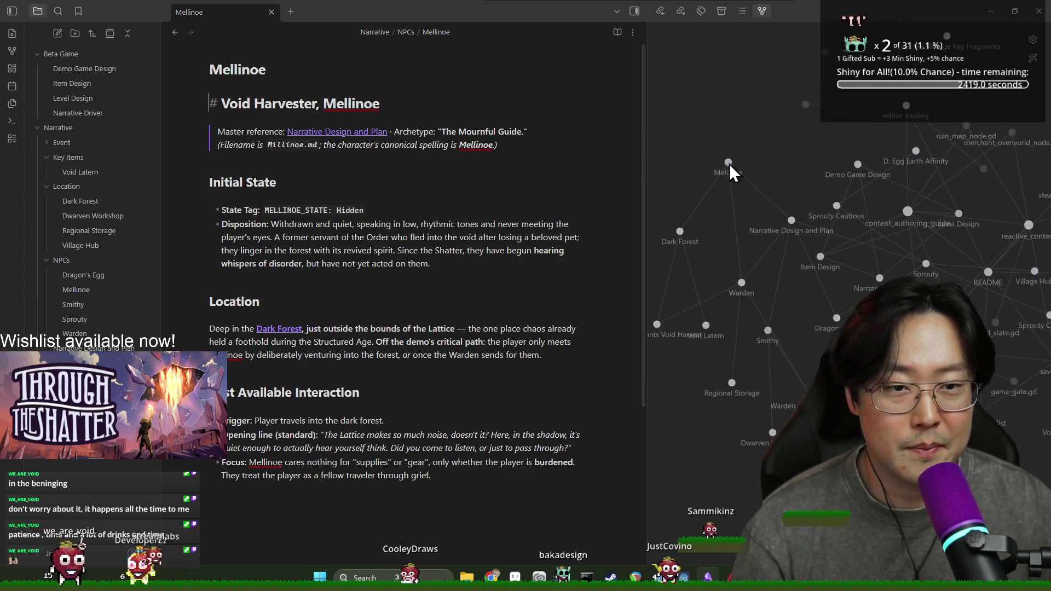
mouse_move(773, 162)
mouse_down()
mouse_move(682, 77)
mouse_move(690, 82)
mouse_up()
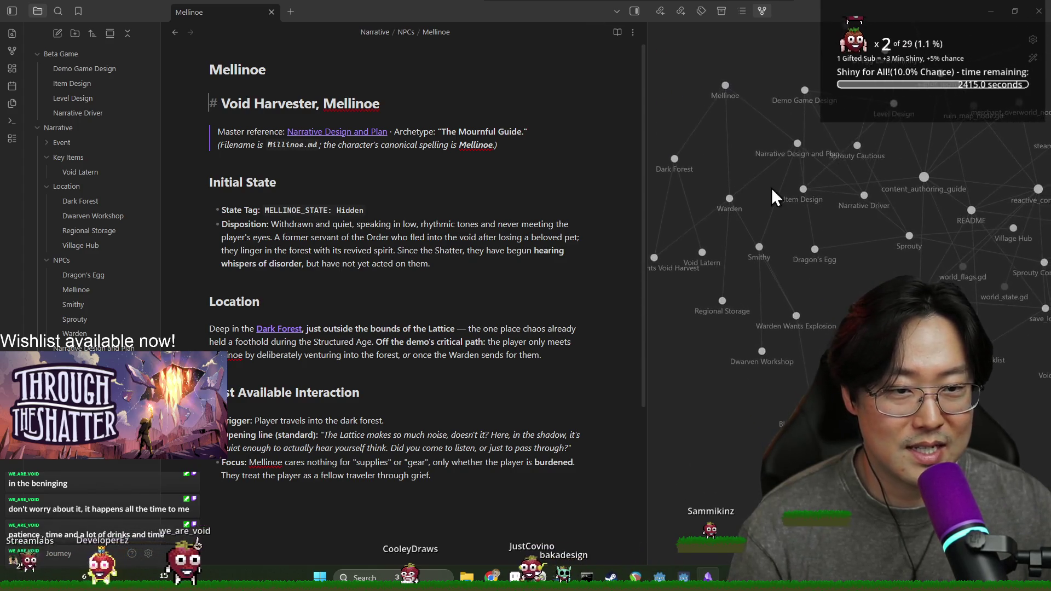
drag(786, 265, 582, 57)
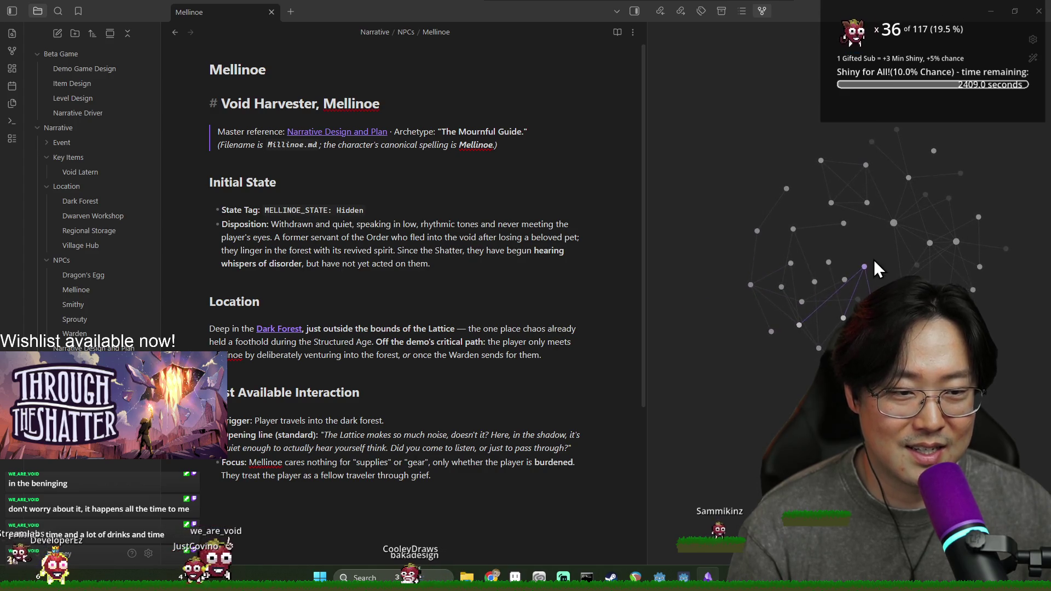
scroll(842, 279, up, 5)
mouse_move(707, 287)
mouse_down()
mouse_move(715, 418)
mouse_move(788, 183)
mouse_move(868, 257)
mouse_move(750, 204)
mouse_up()
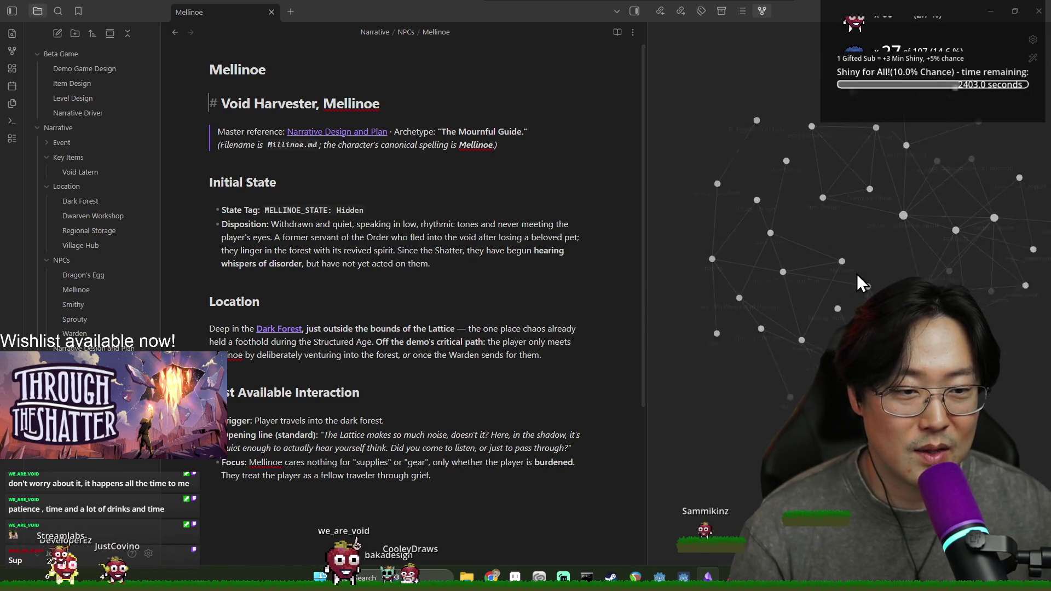
mouse_move(730, 353)
mouse_down()
mouse_move(750, 481)
mouse_move(821, 318)
mouse_move(842, 328)
mouse_up()
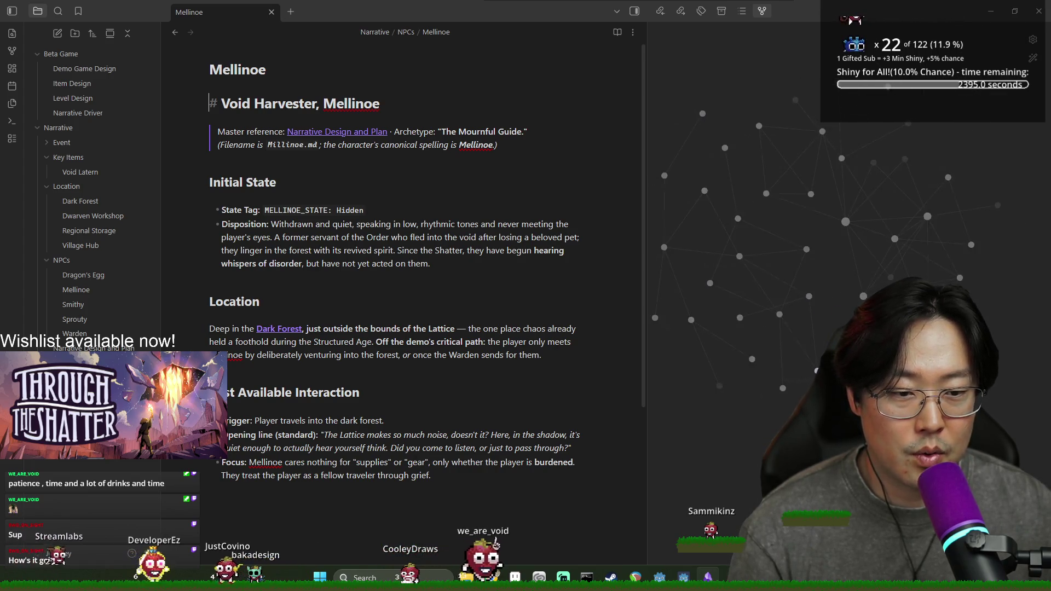
Rearrange the Smithy, Item Design and Dwarven Workshop nodes to inspect their connections
scroll(815, 252, up, 3)
mouse_move(799, 263)
mouse_down()
mouse_move(892, 212)
mouse_move(744, 251)
mouse_move(835, 223)
mouse_move(821, 232)
mouse_up()
mouse_move(837, 283)
mouse_down()
mouse_move(758, 363)
mouse_move(772, 335)
mouse_up()
scroll(802, 362, down, 3)
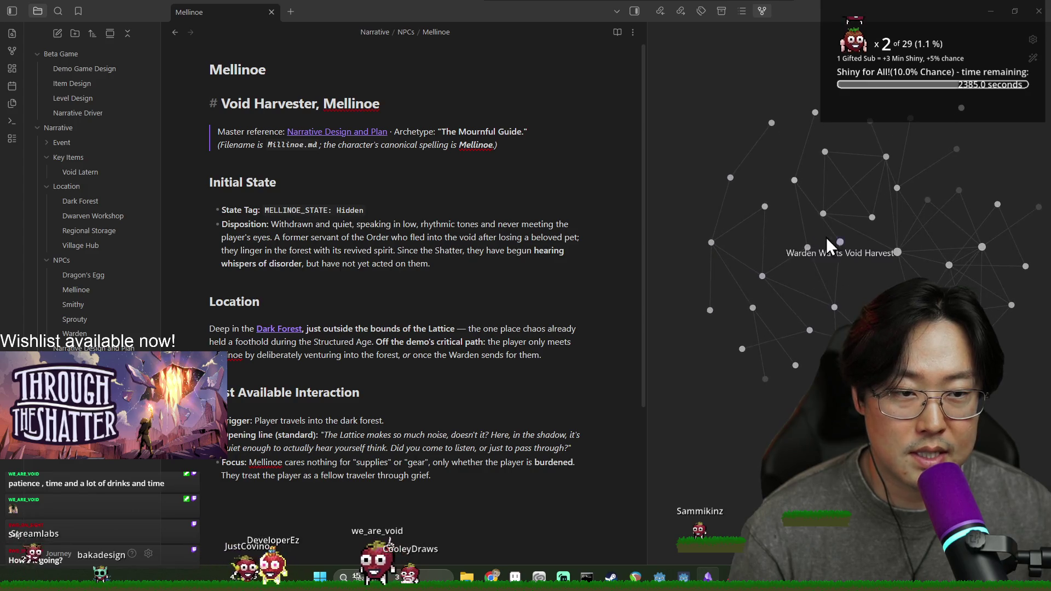
drag(823, 215, 877, 205)
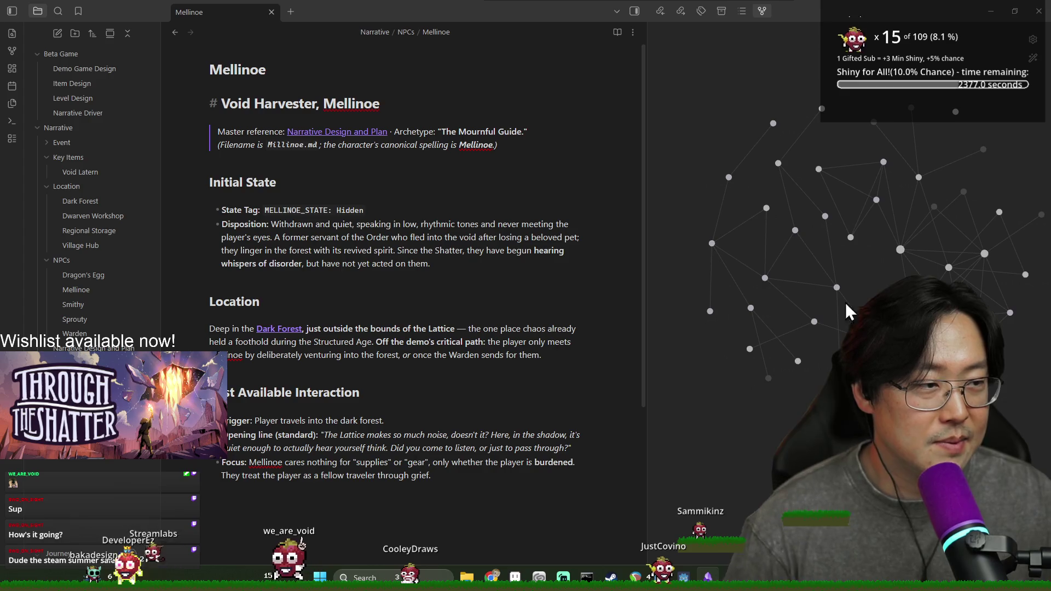
scroll(799, 364, up, 5)
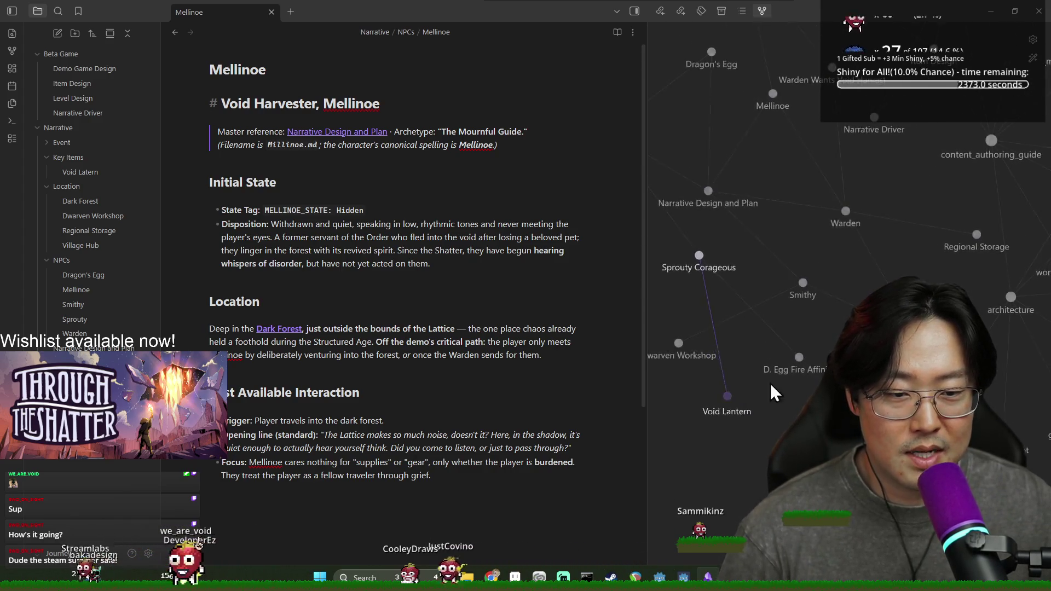
drag(685, 354, 837, 361)
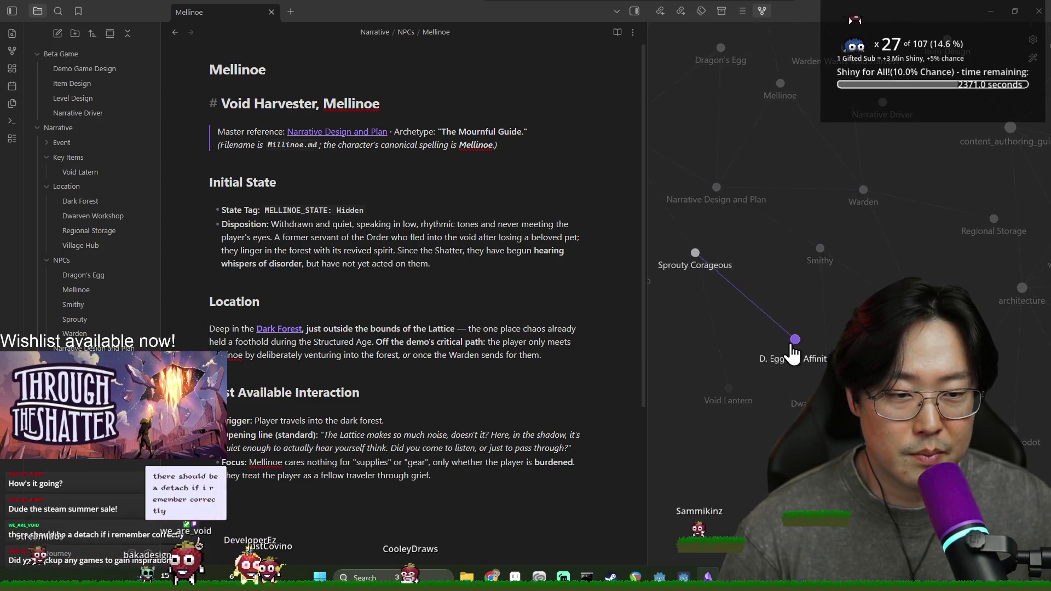
scroll(763, 389, down, 3)
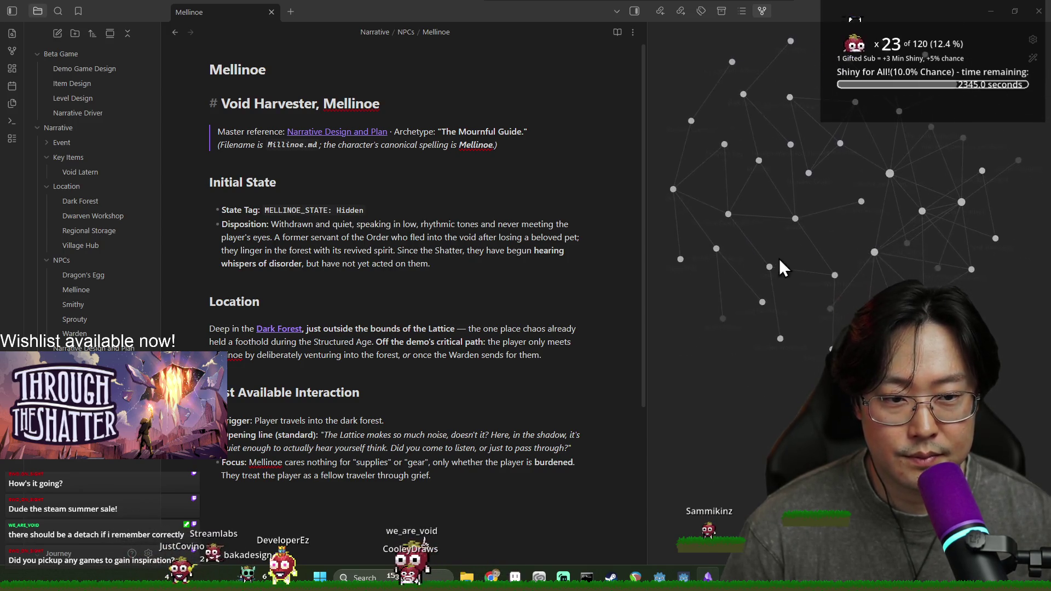
scroll(841, 324, down, 3)
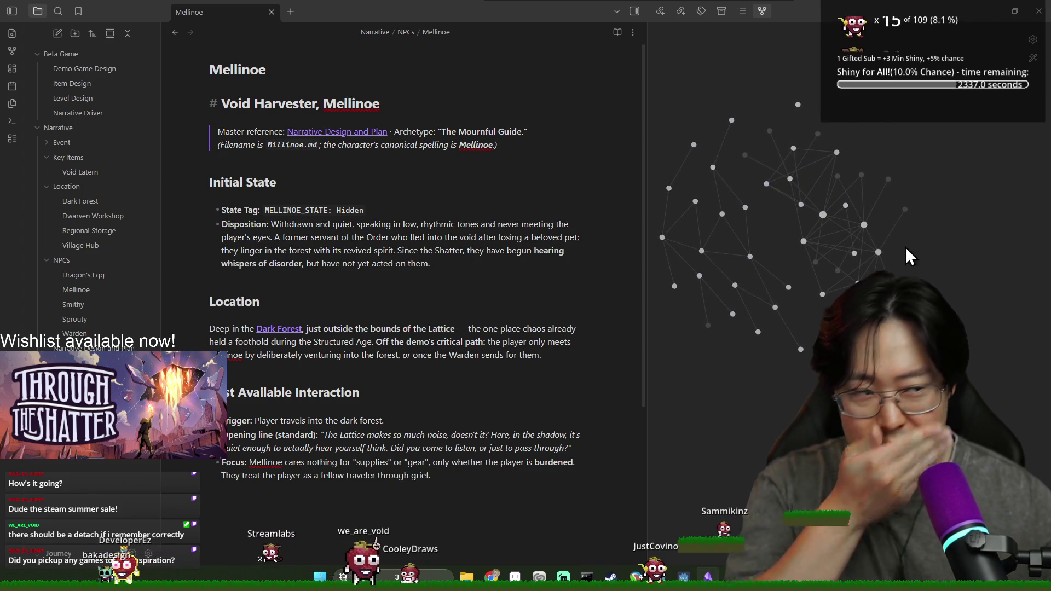
scroll(798, 107, up, 5)
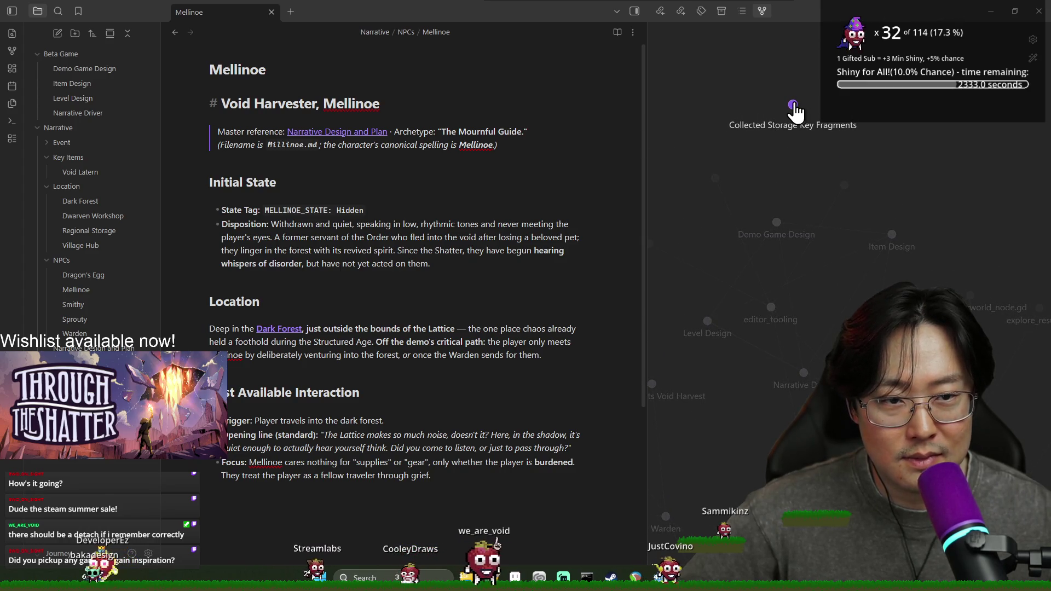
scroll(809, 301, down, 5)
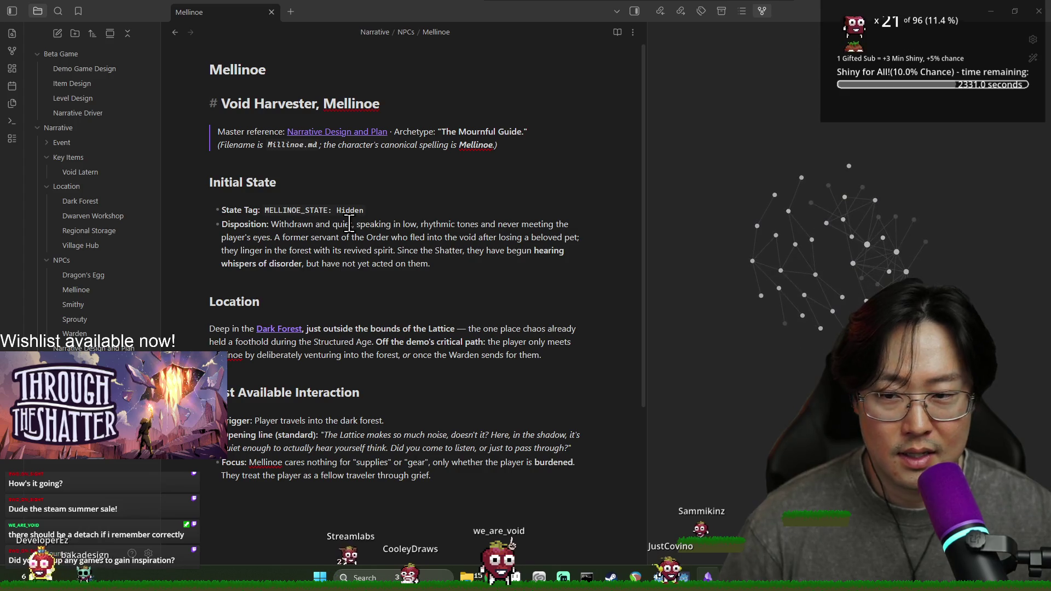
Open the Warden note and review its opening line, run variations and Location section
click(98, 333)
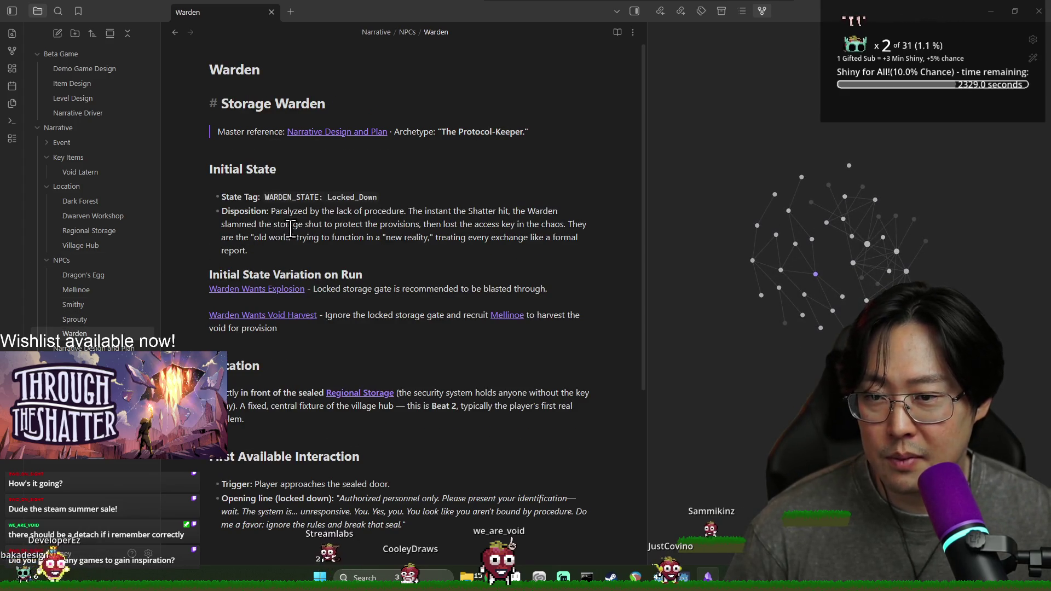
scroll(291, 230, down, 3)
click(263, 331)
scroll(264, 288, up, 2)
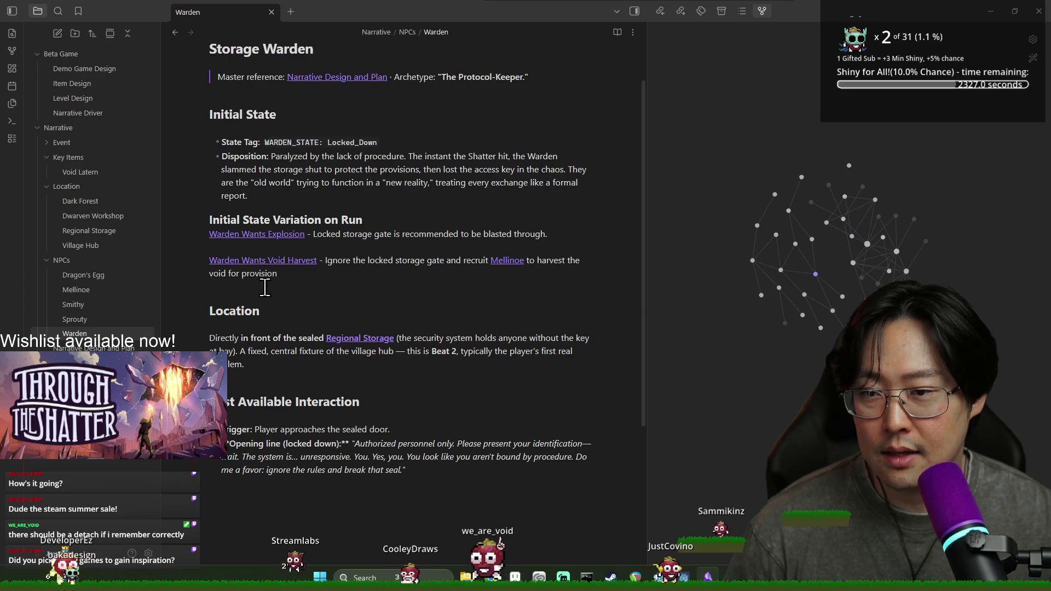
click(408, 469)
scroll(377, 421, down, 1)
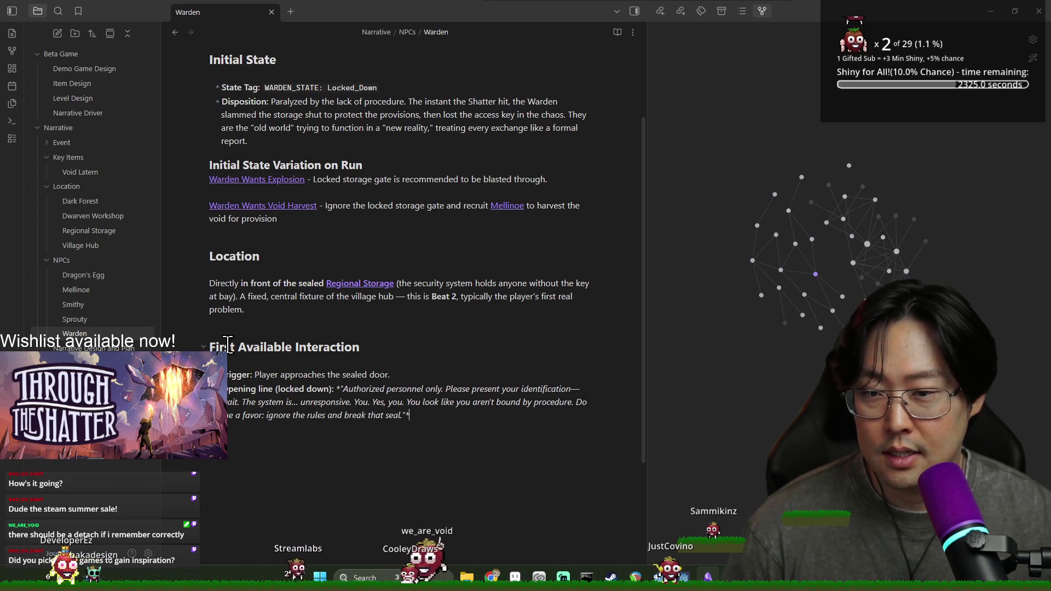
scroll(420, 368, down, 2)
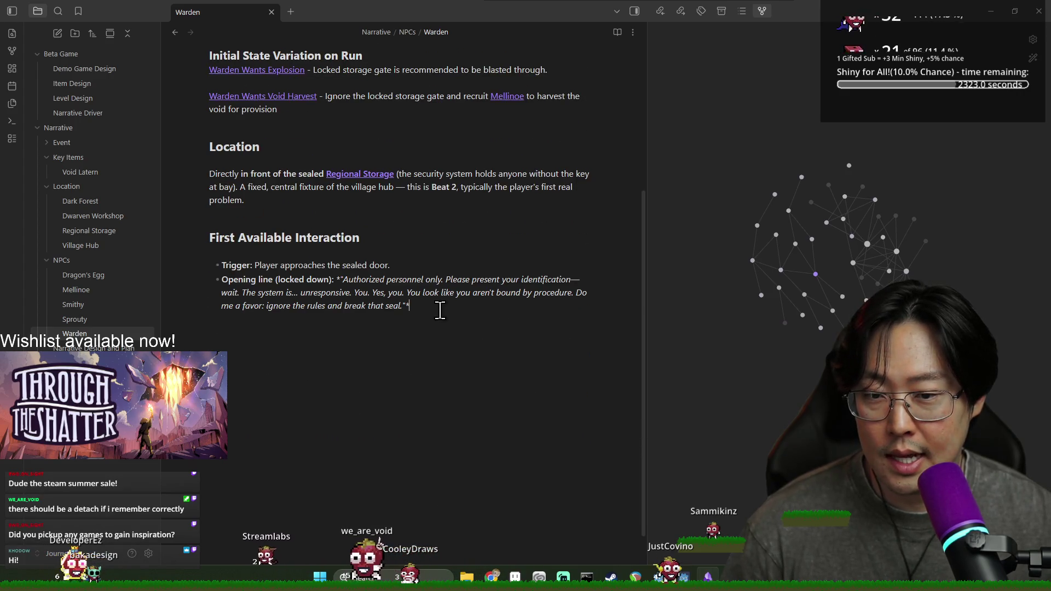
scroll(290, 312, up, 3)
click(248, 213)
click(223, 270)
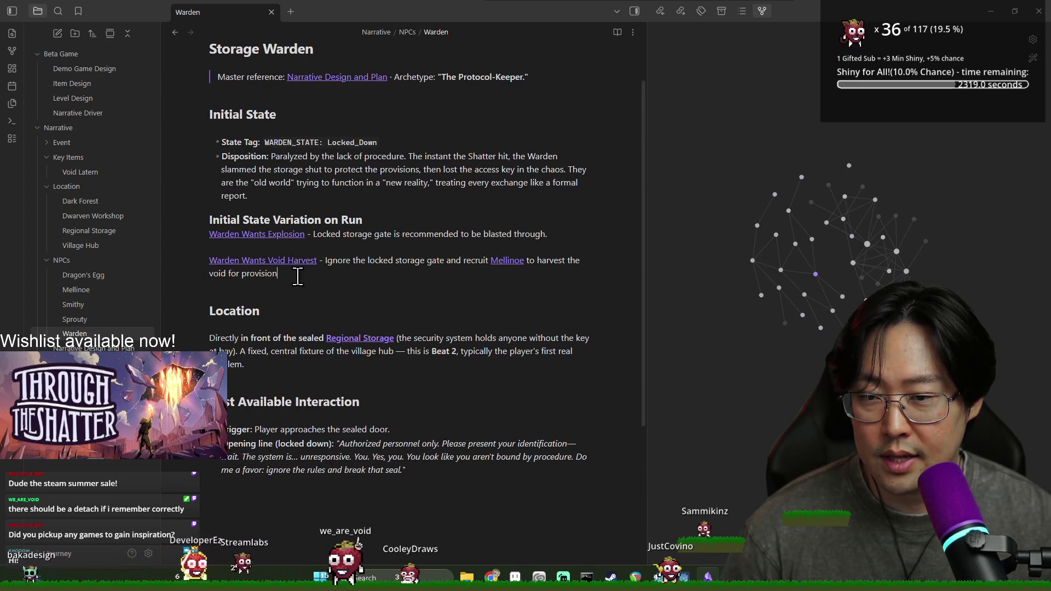
triple_click(370, 231)
click(409, 301)
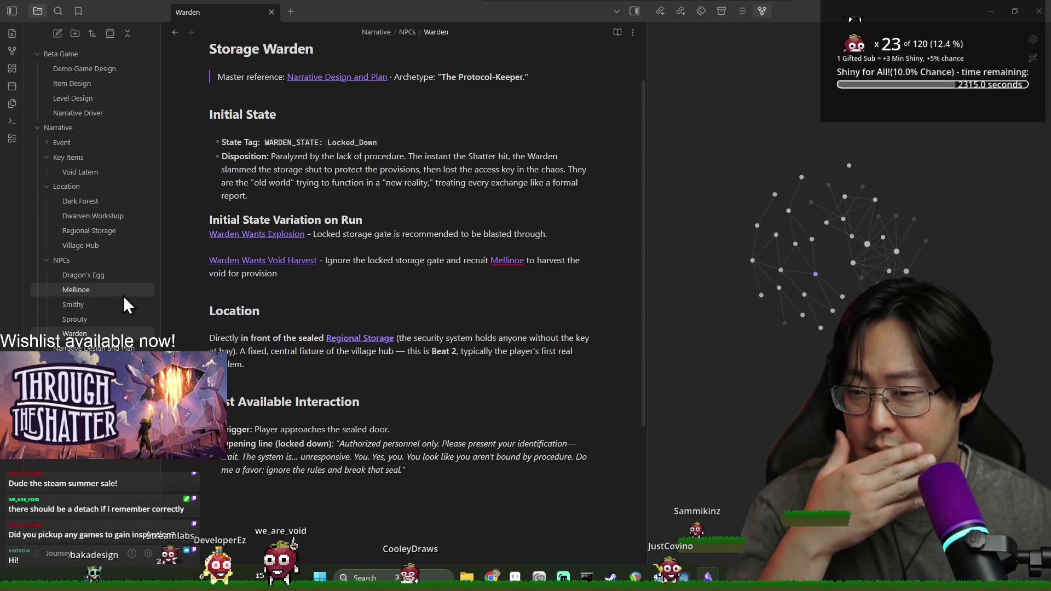
Widen the graph pane and open Collected Storage Key Fragments from the Event folder
mouse_move(645, 267)
mouse_down()
mouse_move(657, 268)
mouse_move(614, 268)
mouse_up()
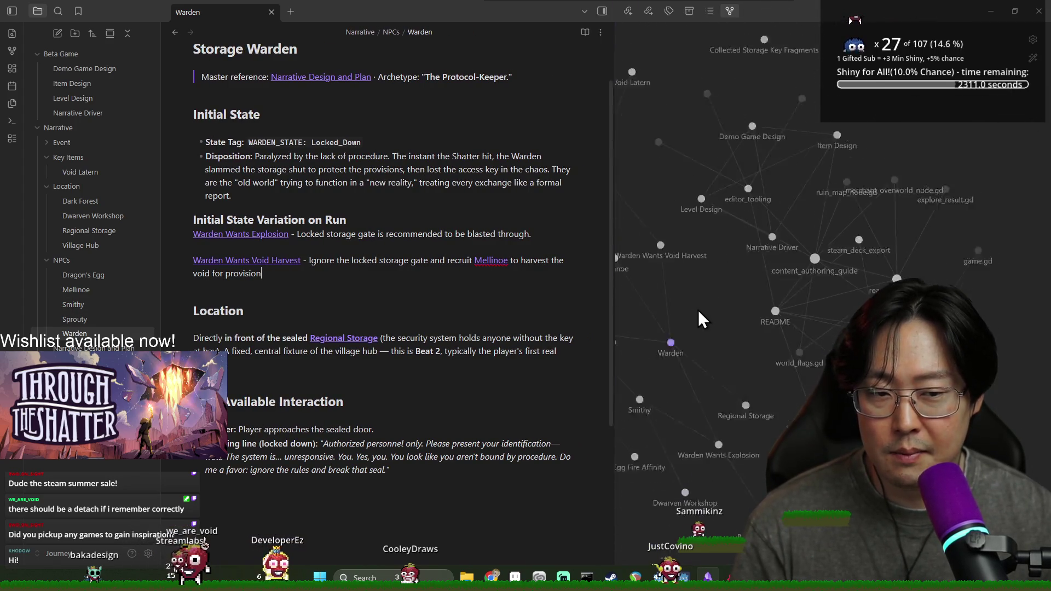
scroll(754, 311, up, 4)
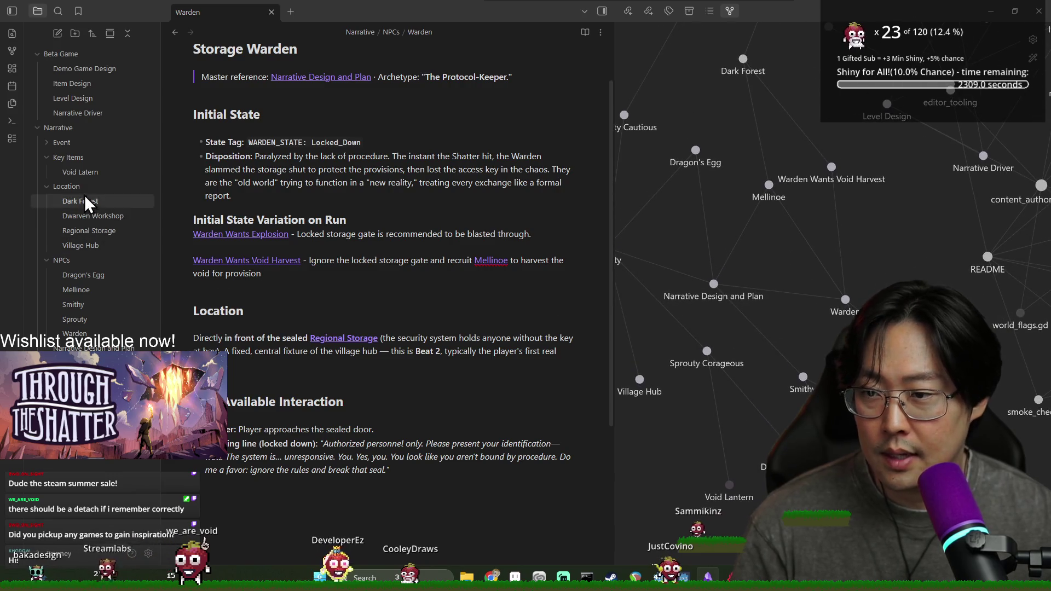
click(48, 141)
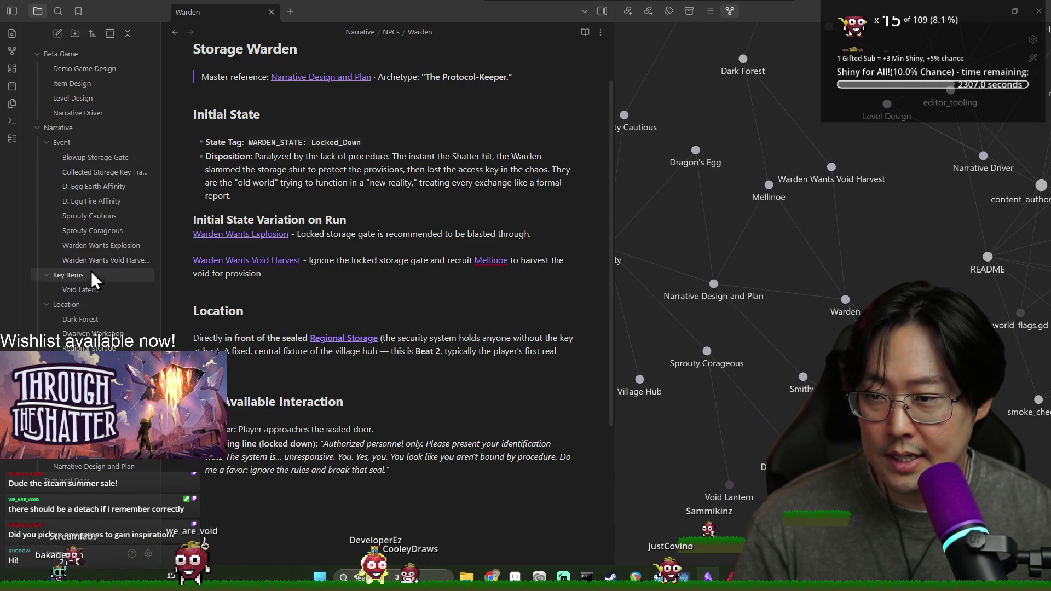
click(94, 171)
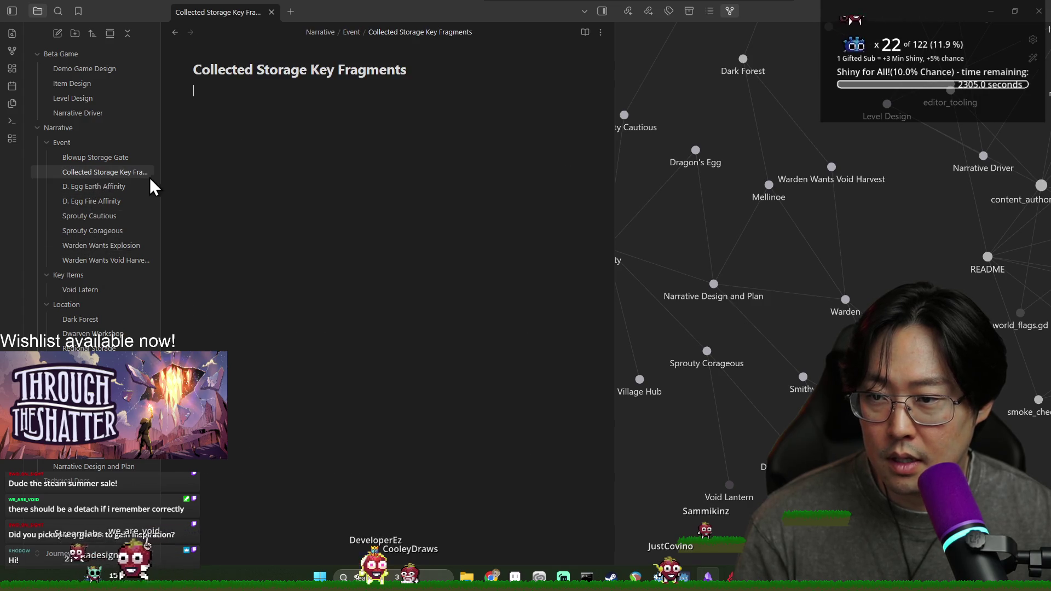
Write that Storage Key Fragments are forged via [[Smithy]], opening storage without Explosion or Void Harvest
click(331, 91)
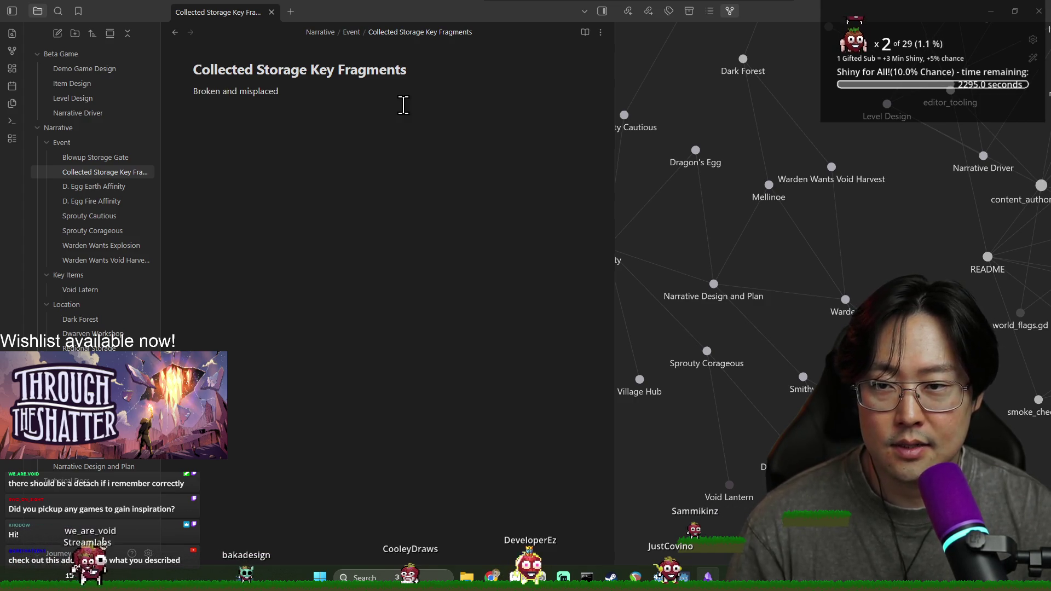
text( Storage Key )
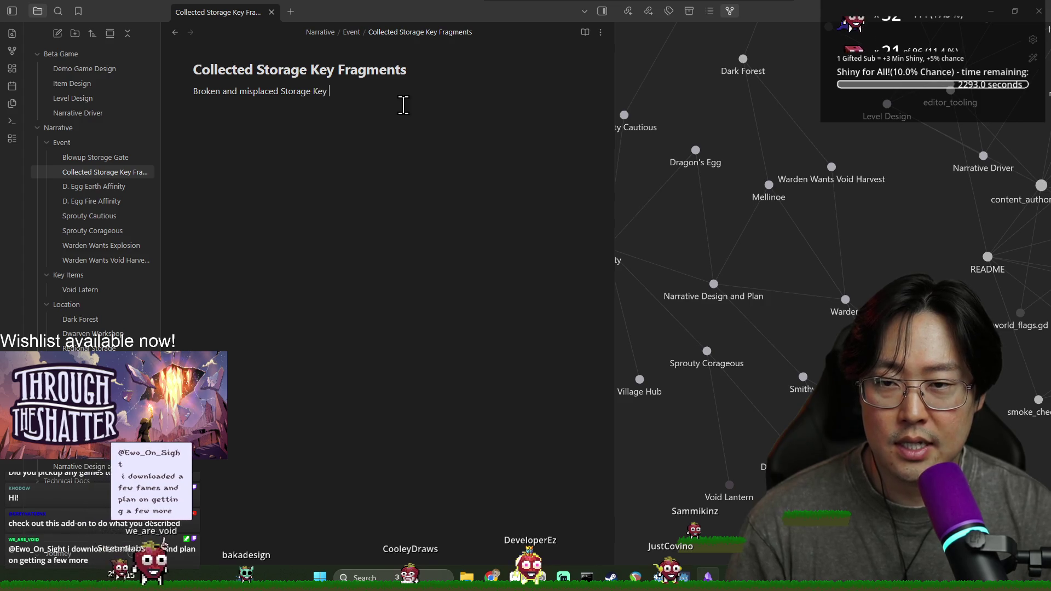
text(Fragments can be found and forged together)
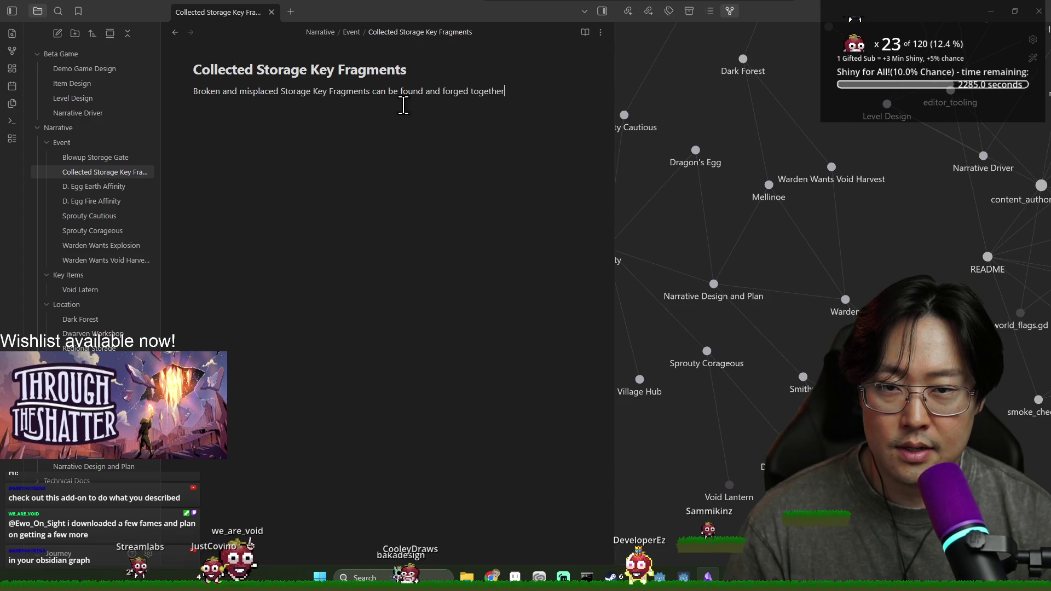
text([[Smithy)
key(Return)
text(.)
key(Return)
text(This )
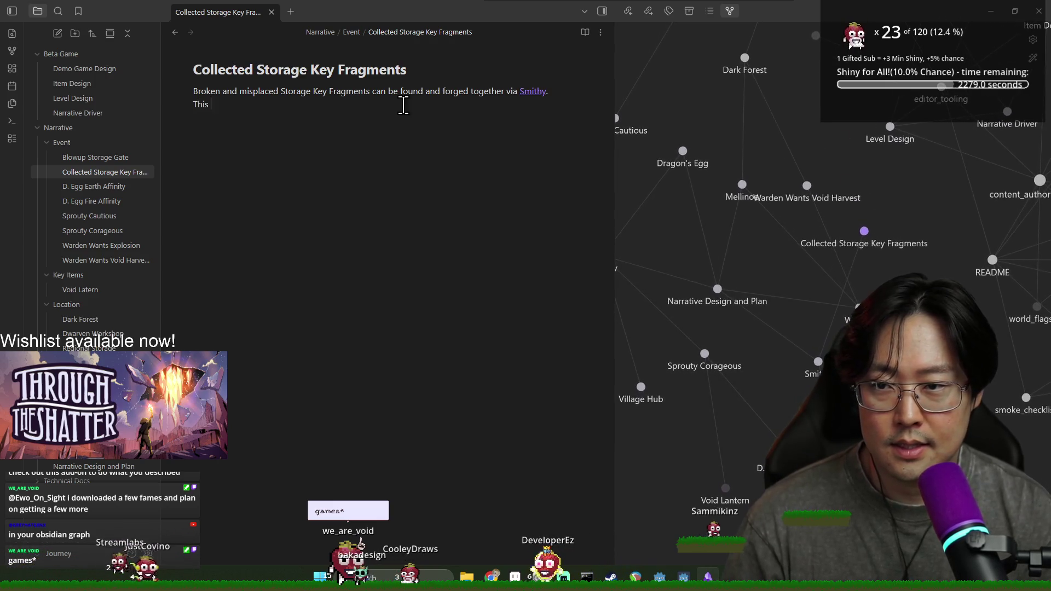
text(allows the access of the storage without the path of Explosion)
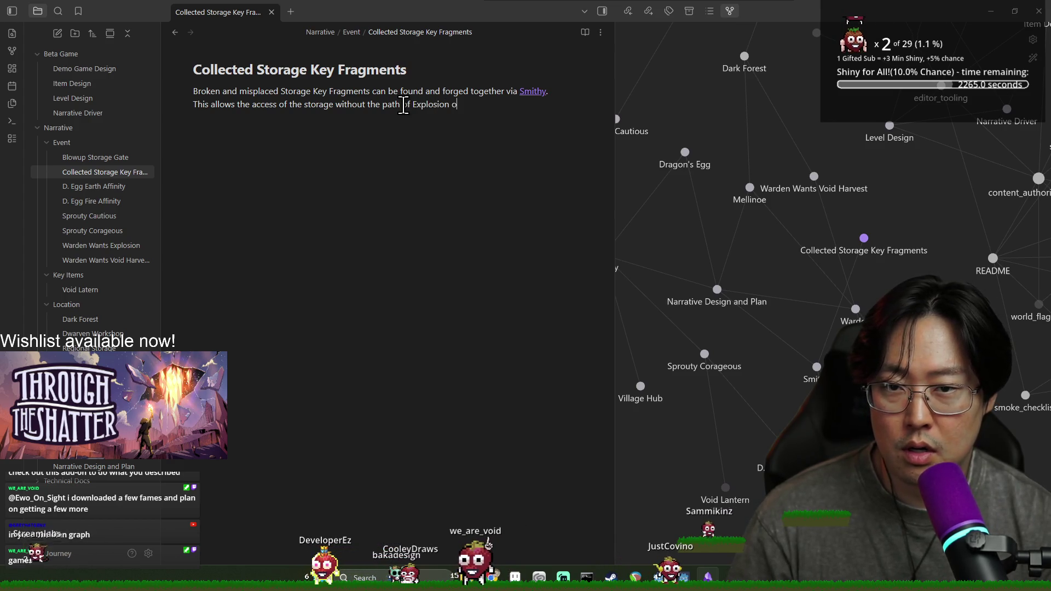
text(or Void Harvest.)
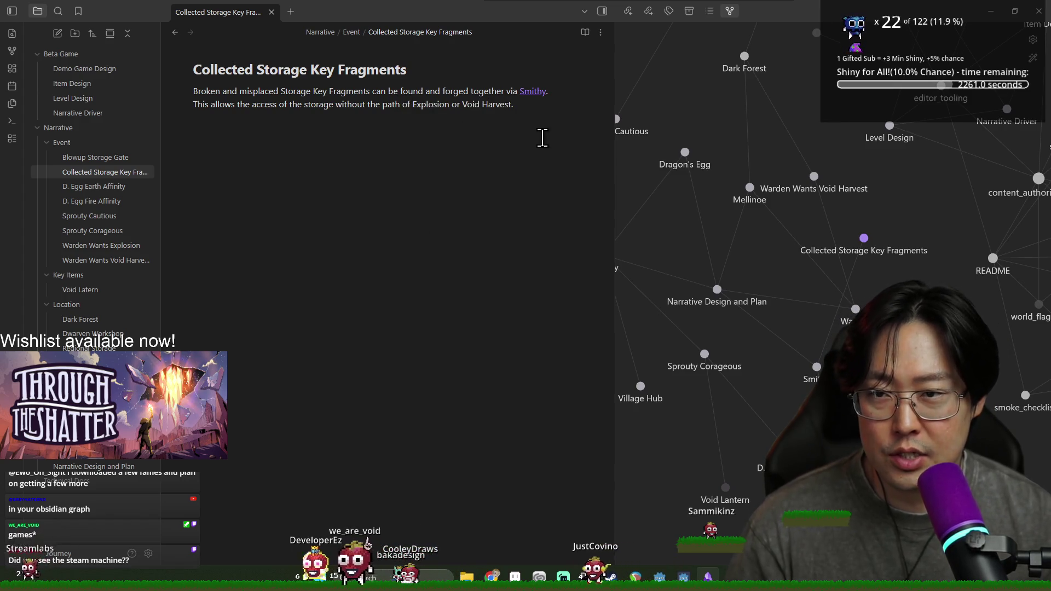
key(Return)
key(Return)
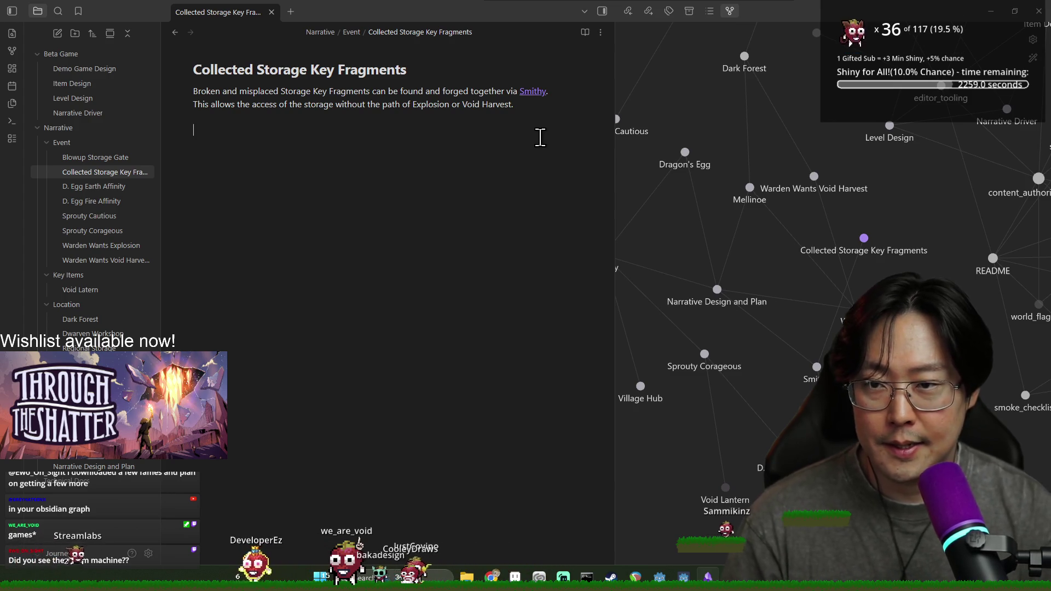
text(This re)
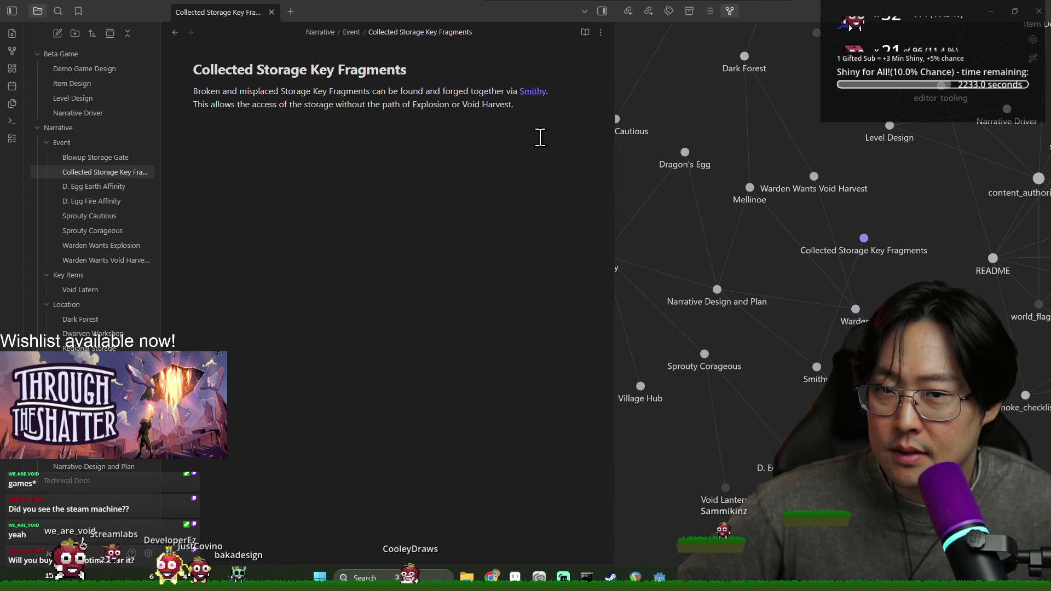
click(540, 137)
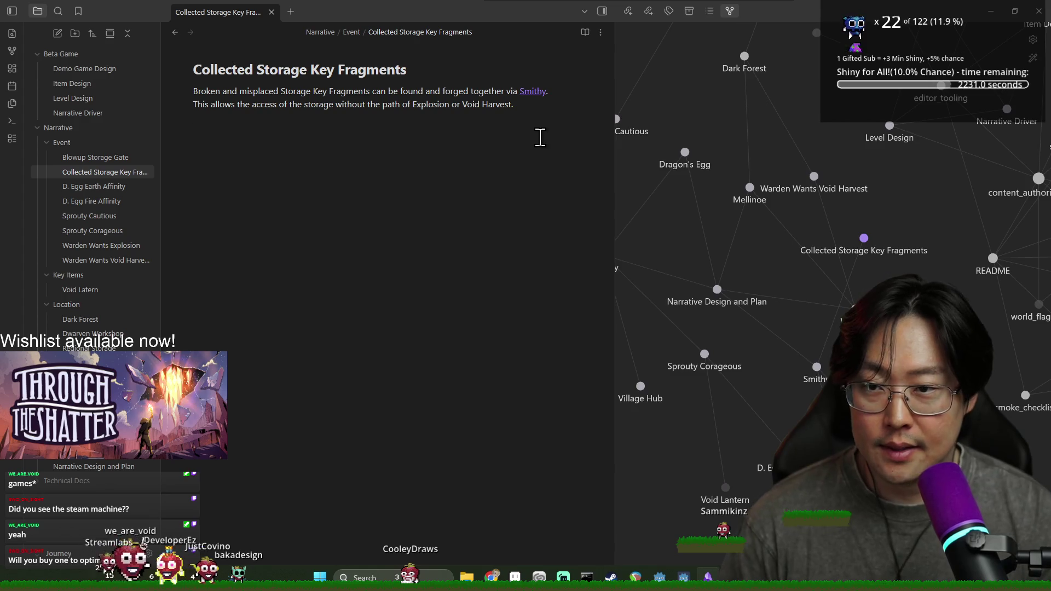
text(If pl)
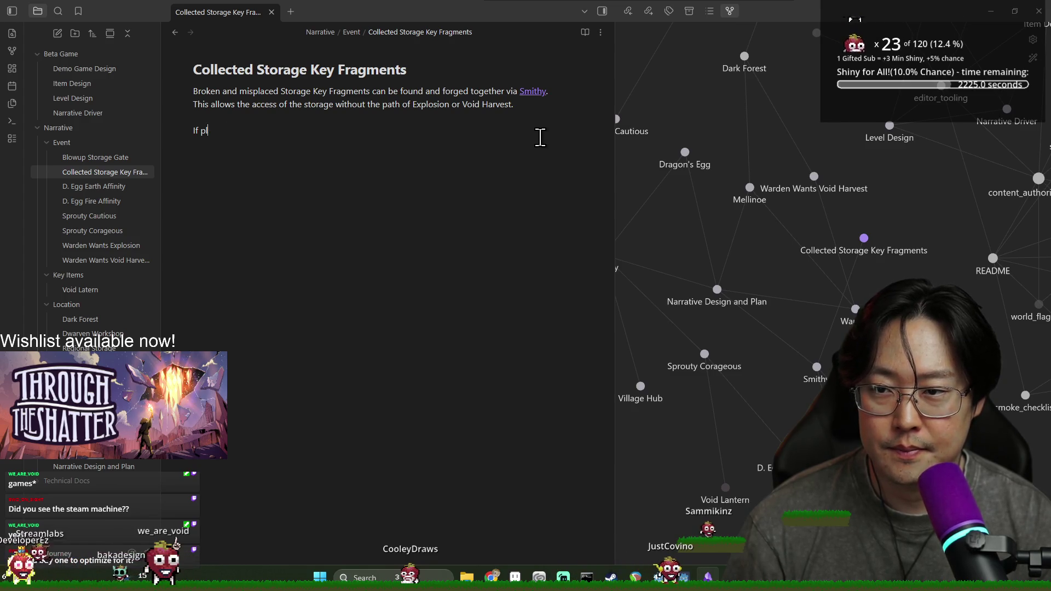
text(a[[)
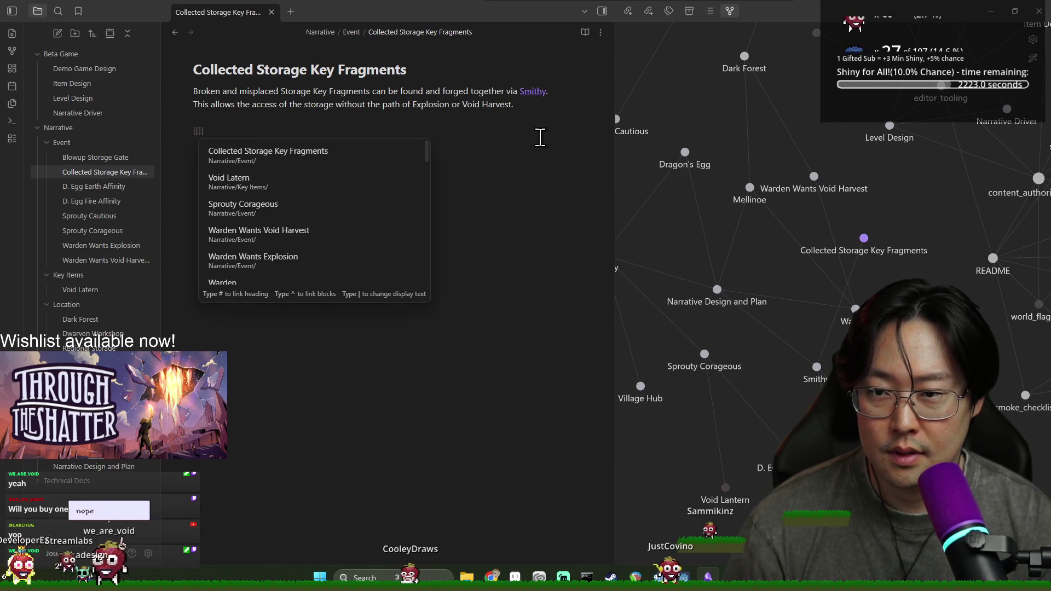
key(BackSpace)
key(BackSpace)
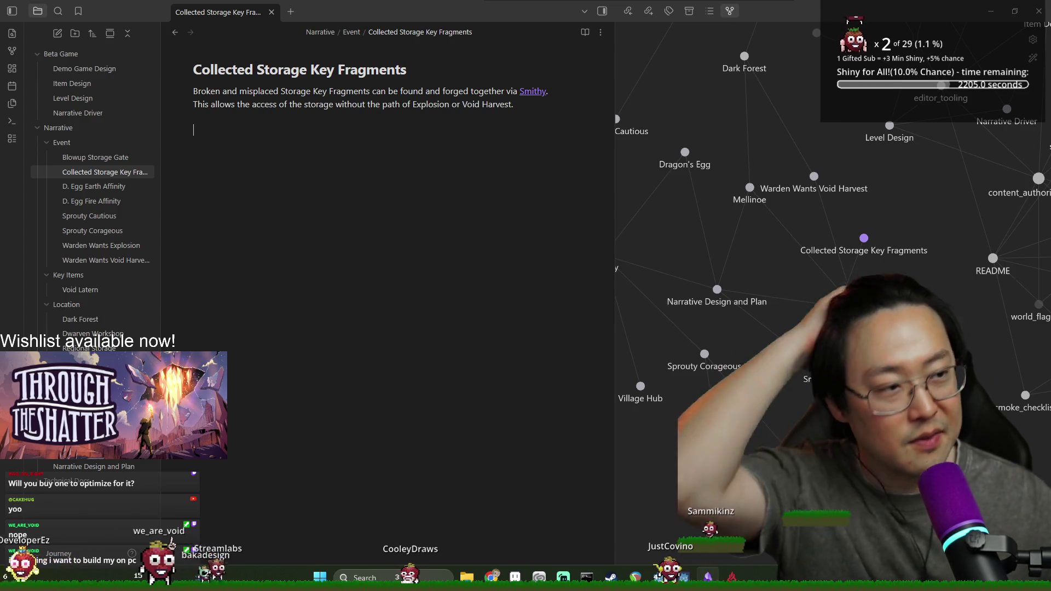
click(193, 130)
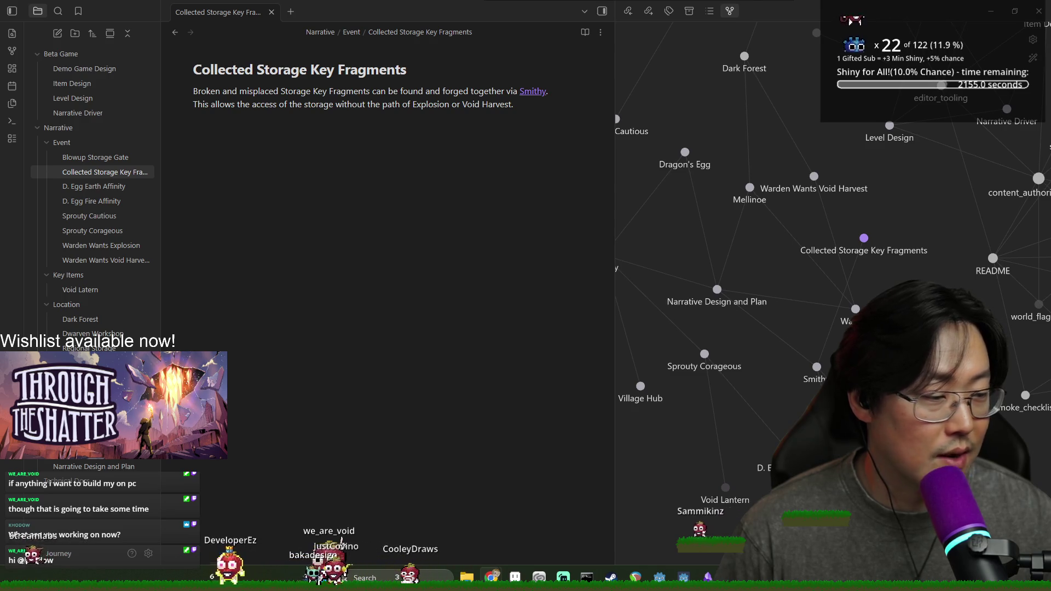
Zoom the graph out and open its settings with the Filters section expanded
scroll(842, 254, down, 2)
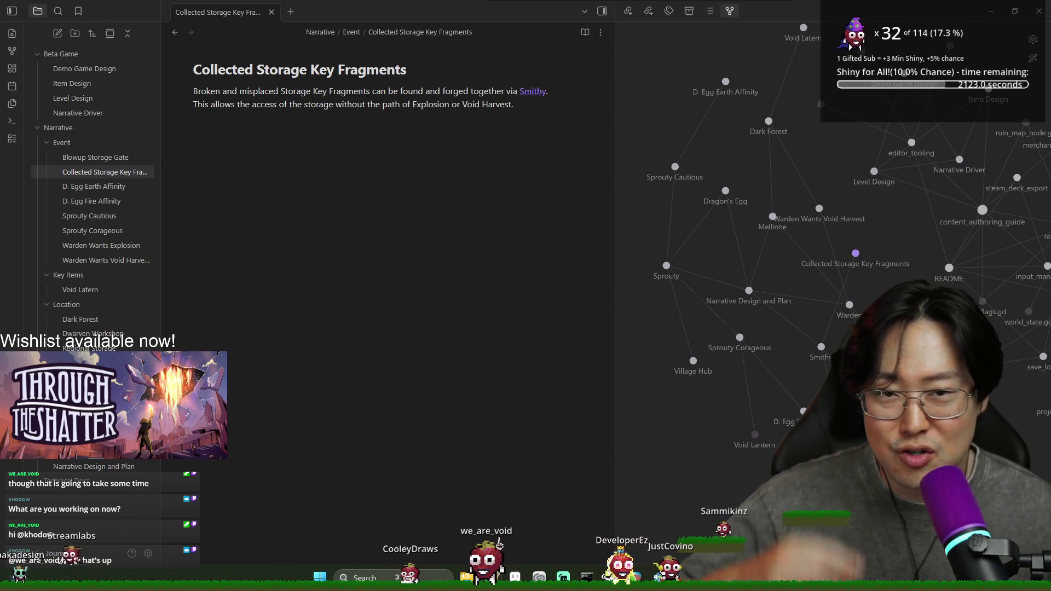
click(1033, 40)
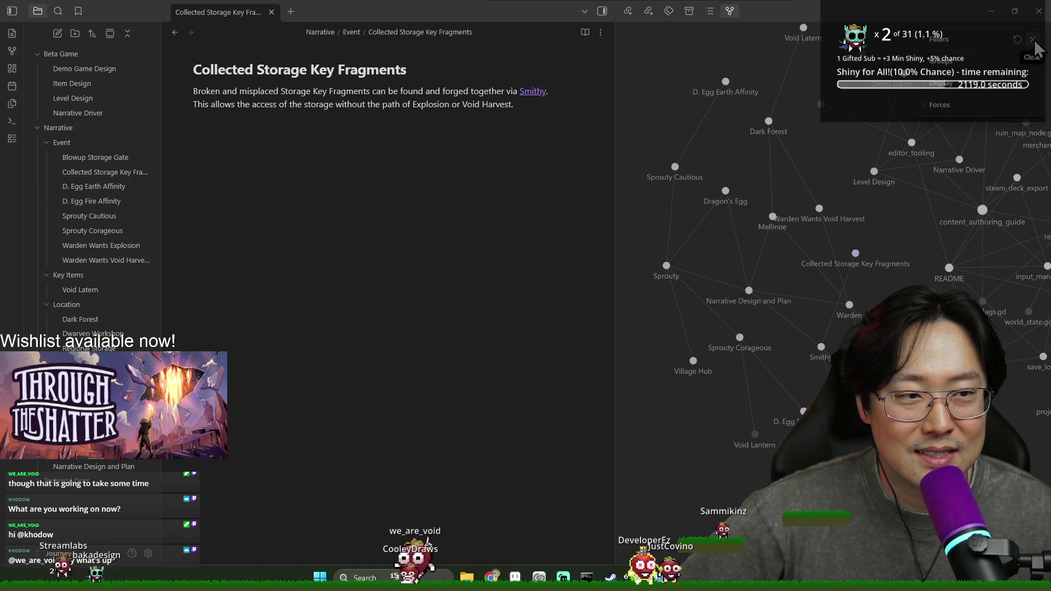
click(926, 39)
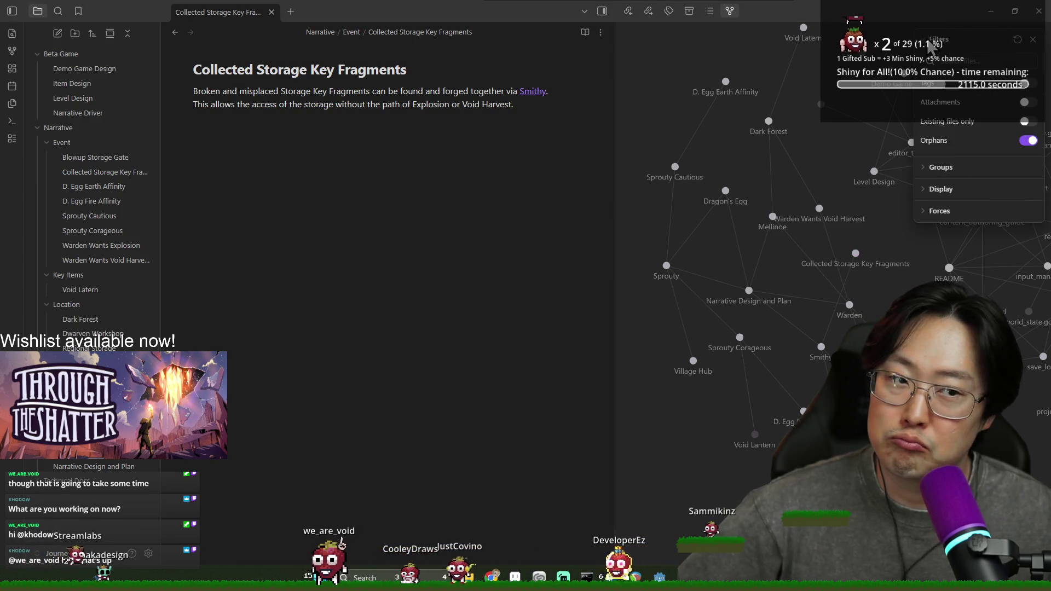
Add a green 'Narrative' colour group to the graph, then delete it
click(947, 168)
click(963, 189)
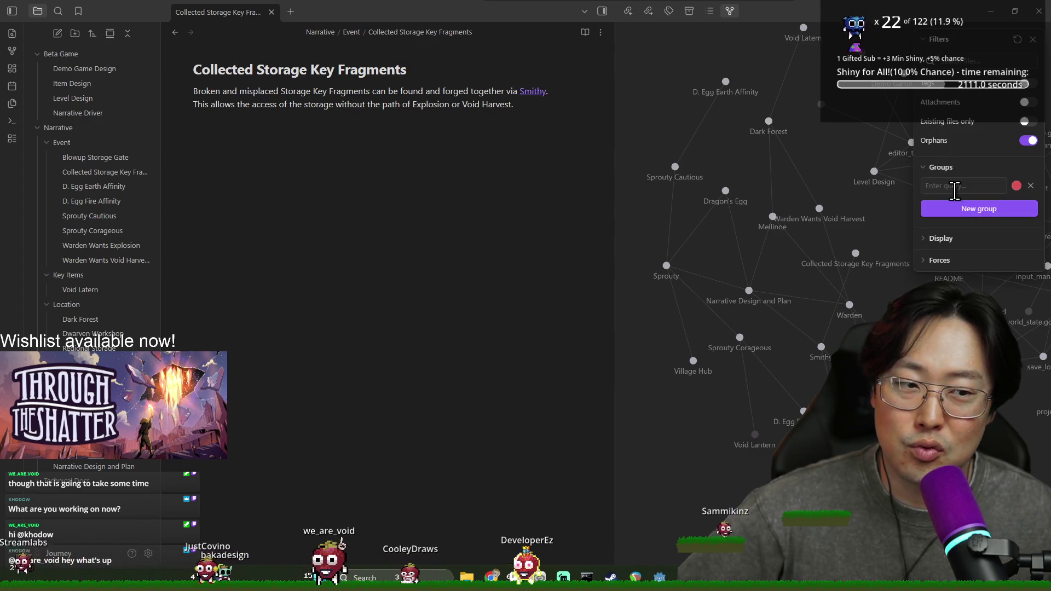
click(983, 187)
text(Narrative)
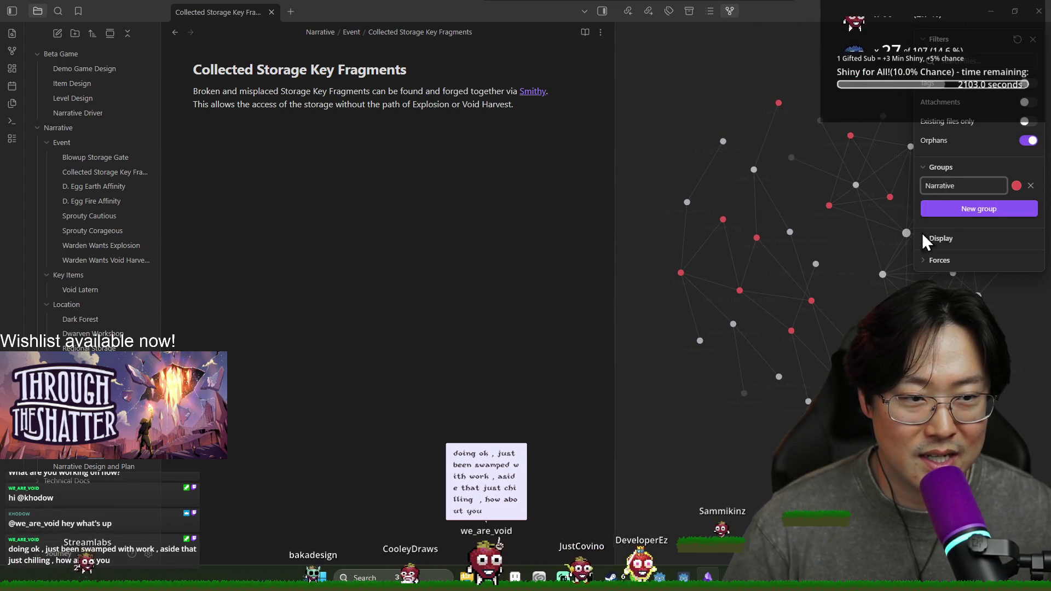
click(1016, 186)
click(1008, 205)
click(985, 281)
drag(986, 283, 992, 281)
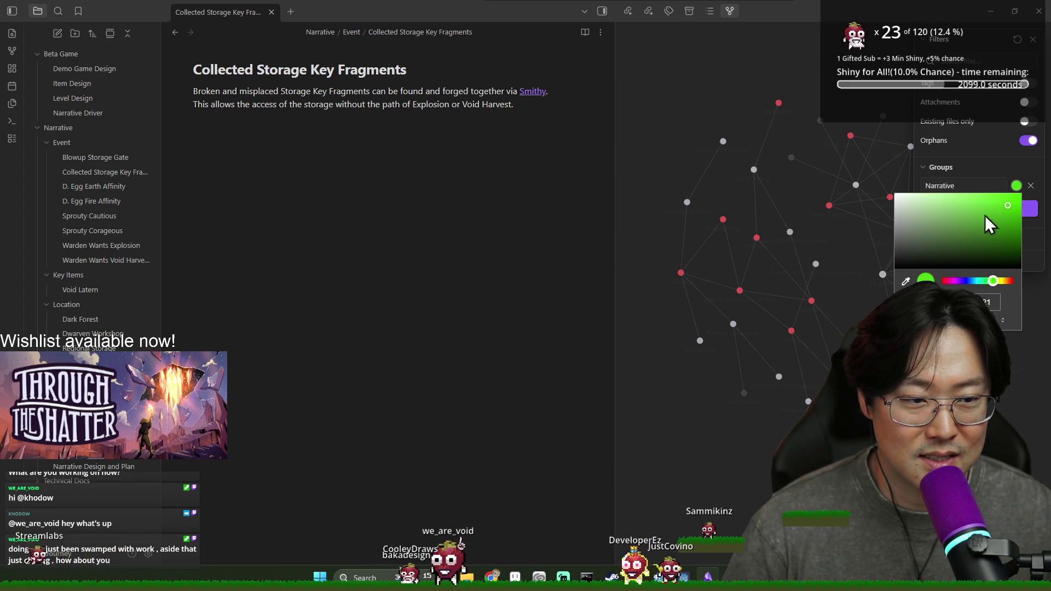
click(847, 307)
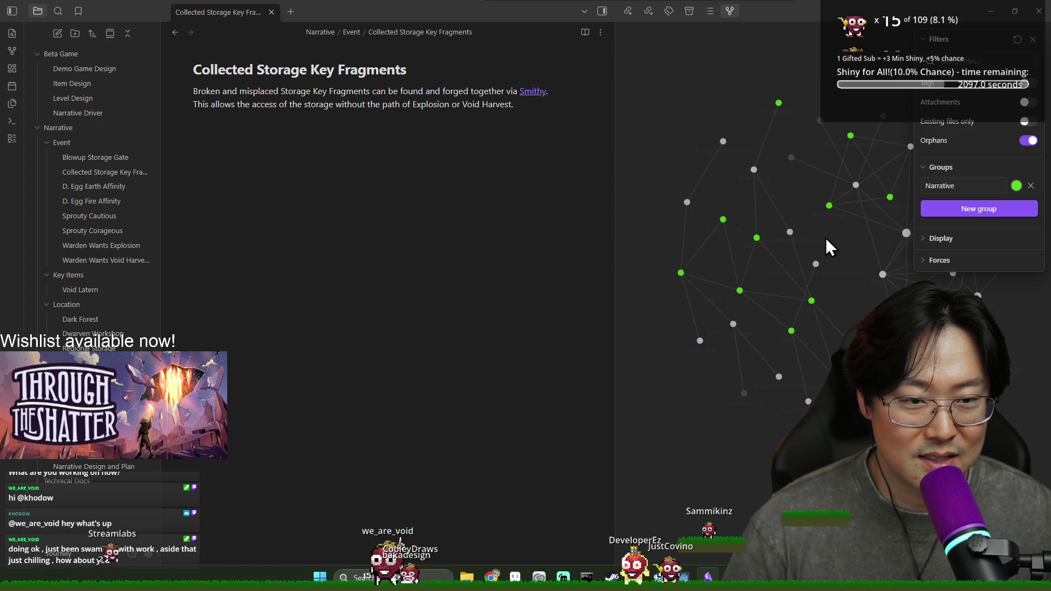
scroll(825, 236, up, 5)
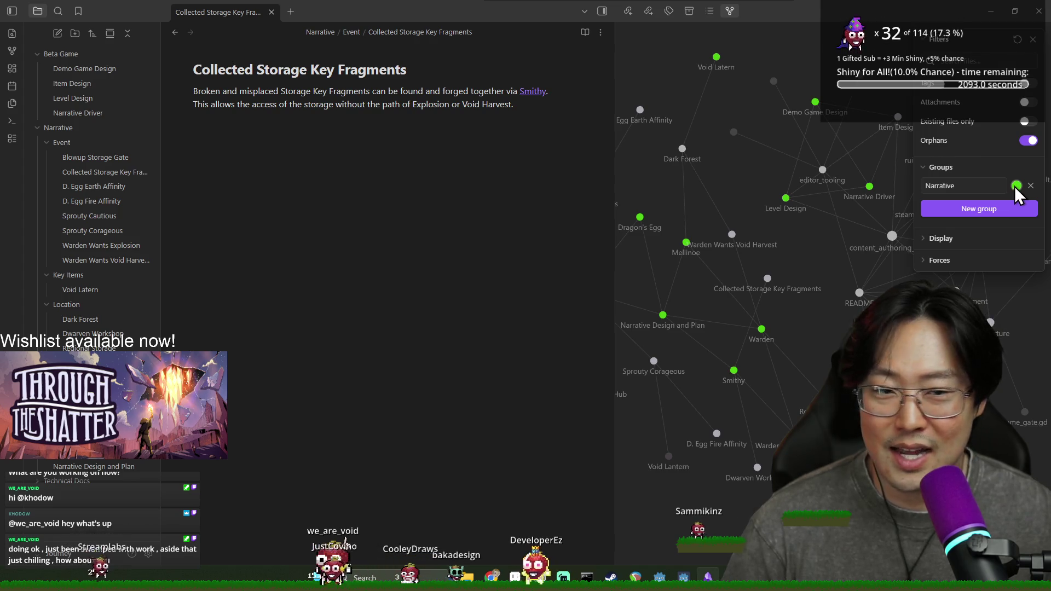
click(1030, 185)
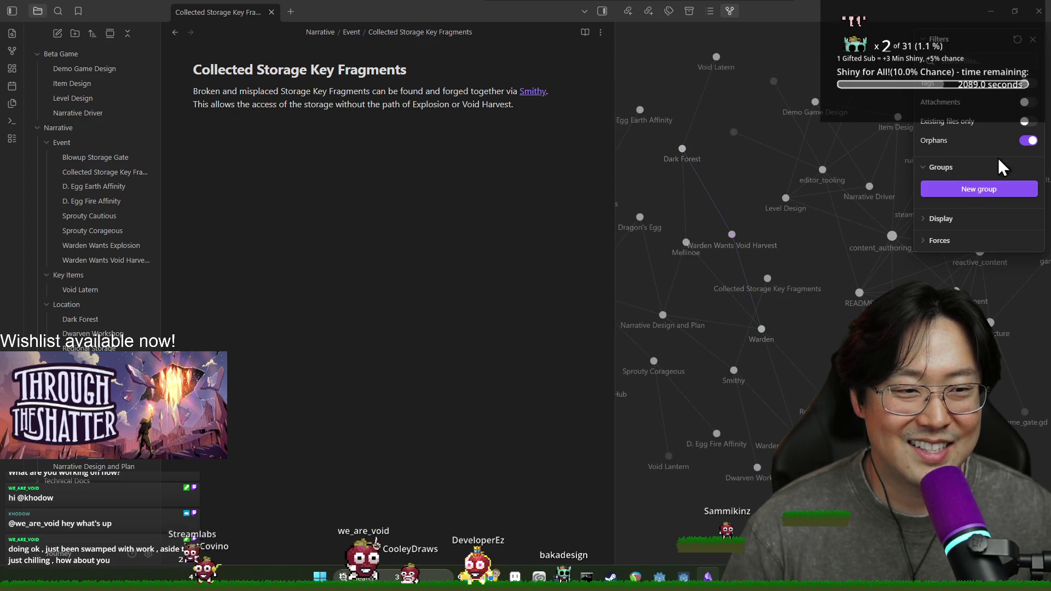
Turn off Orphans in the graph filters and briefly expand the Display options
click(1027, 141)
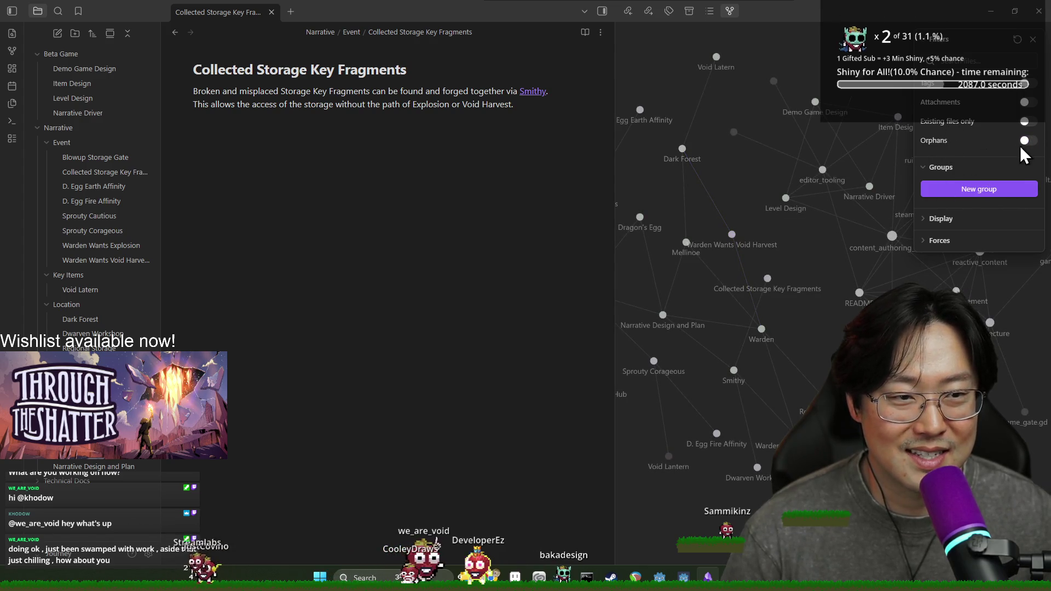
click(960, 219)
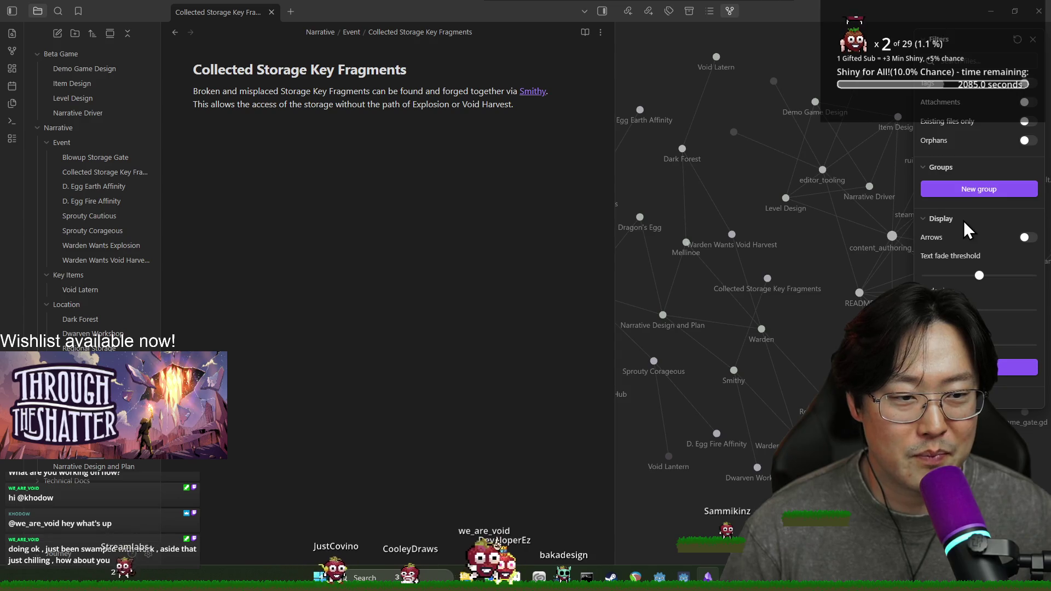
click(961, 219)
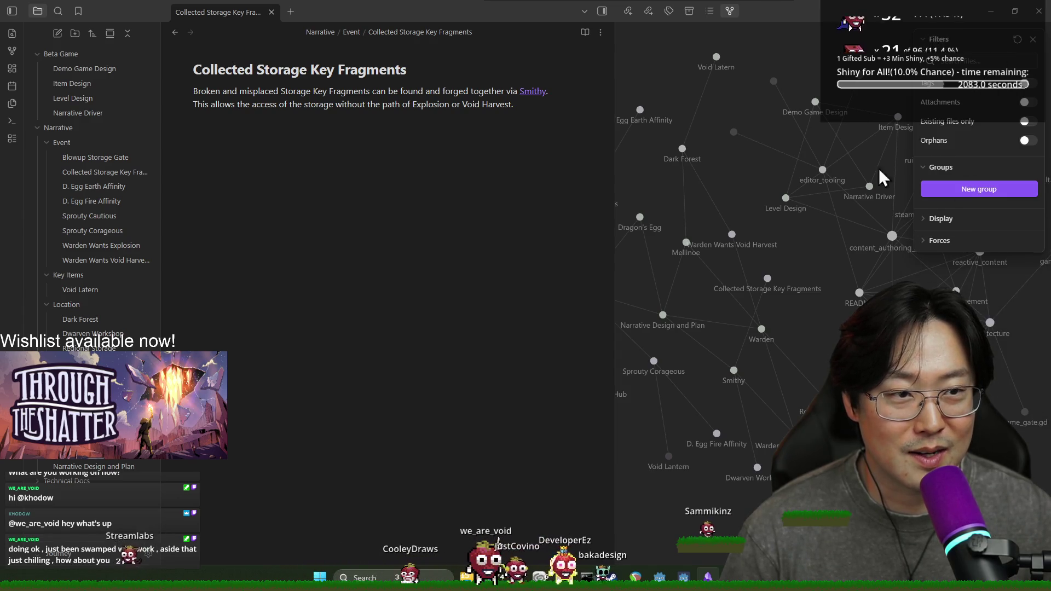
Open Warden Wants Void Harvest, collapse the Narrative folder and return to the graph view
click(730, 235)
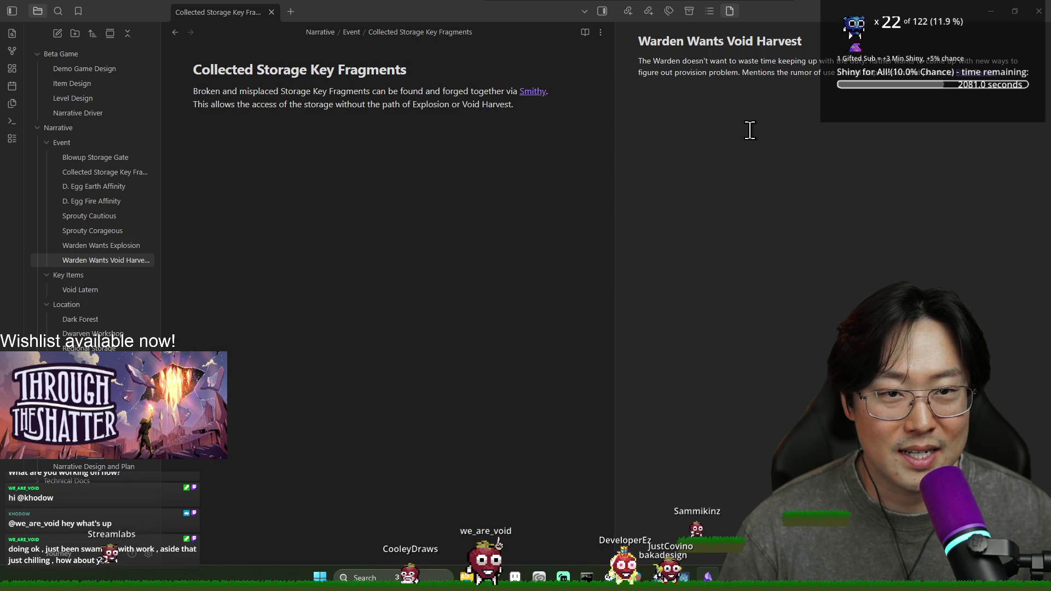
right_click(69, 142)
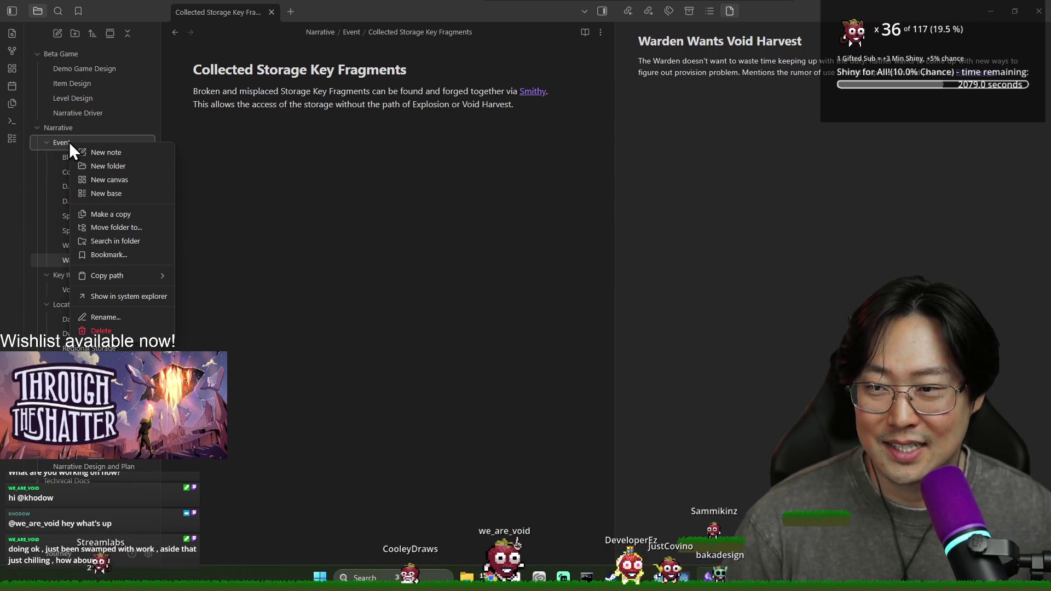
click(65, 130)
right_click(62, 132)
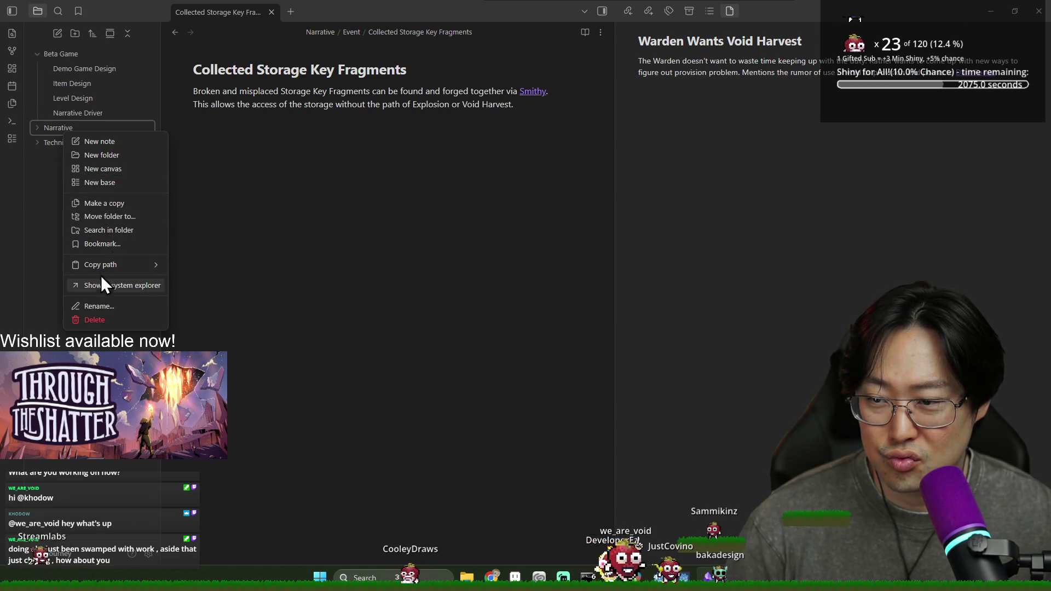
click(42, 188)
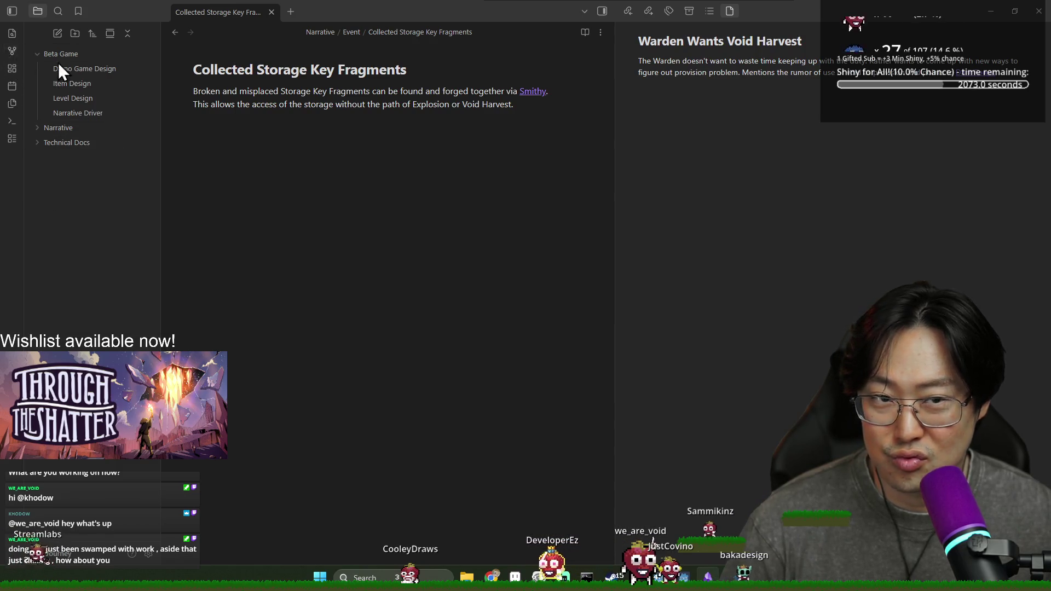
click(13, 50)
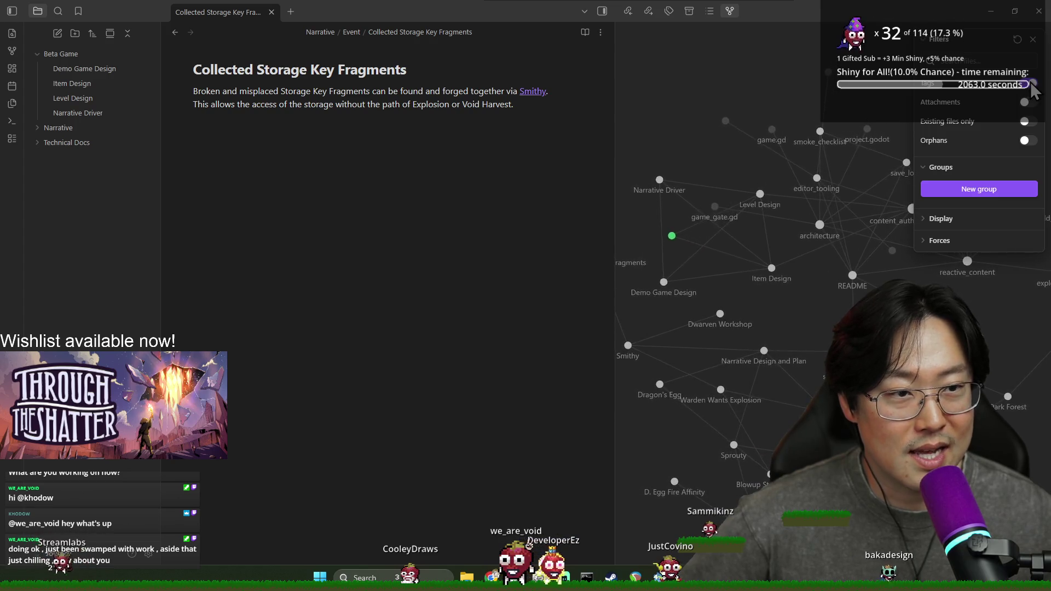
Open the Dragon's Egg note from the graph, then expand the Narrative folder and show its actions
mouse_move(724, 249)
mouse_down()
mouse_move(697, 260)
mouse_move(729, 113)
mouse_move(721, 109)
mouse_up()
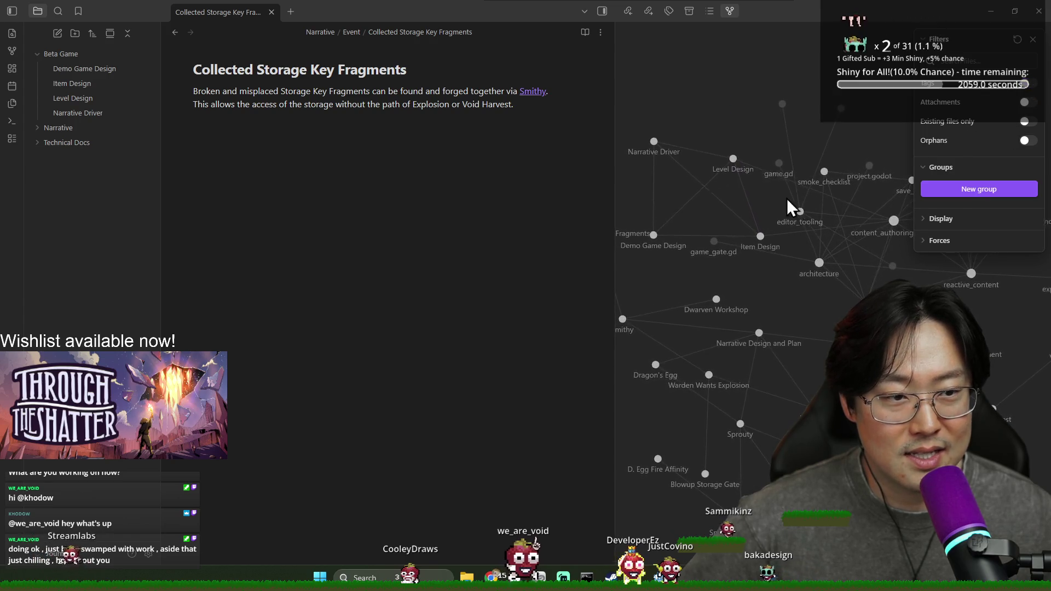
scroll(741, 246, down, 3)
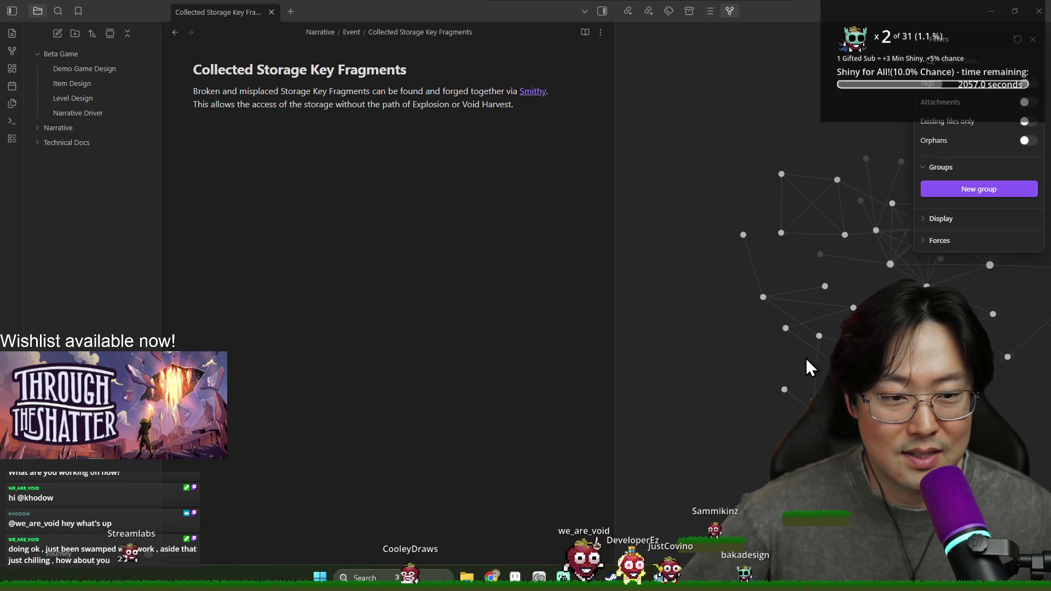
click(787, 329)
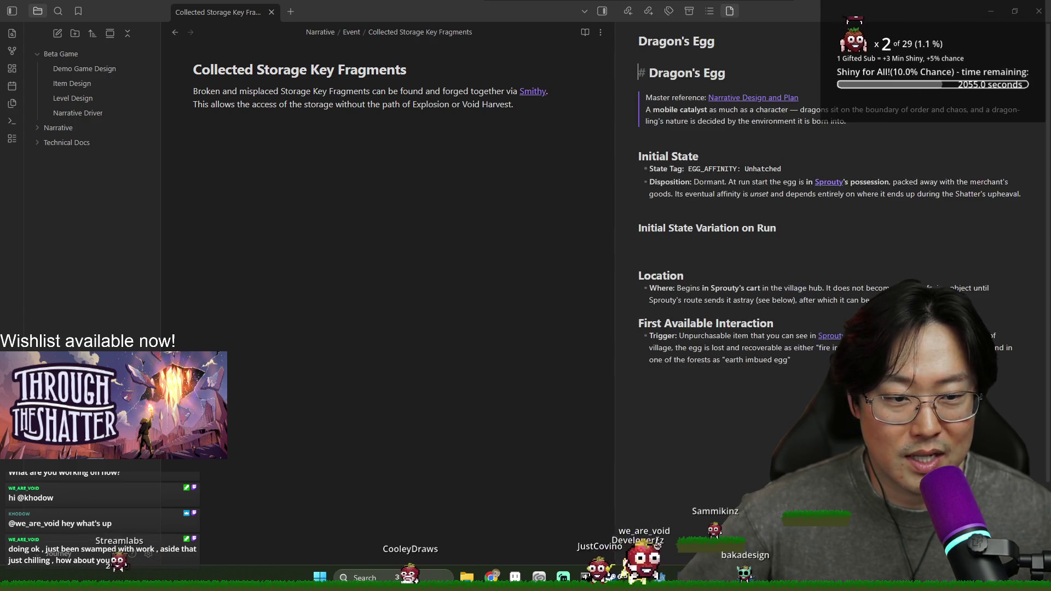
click(845, 181)
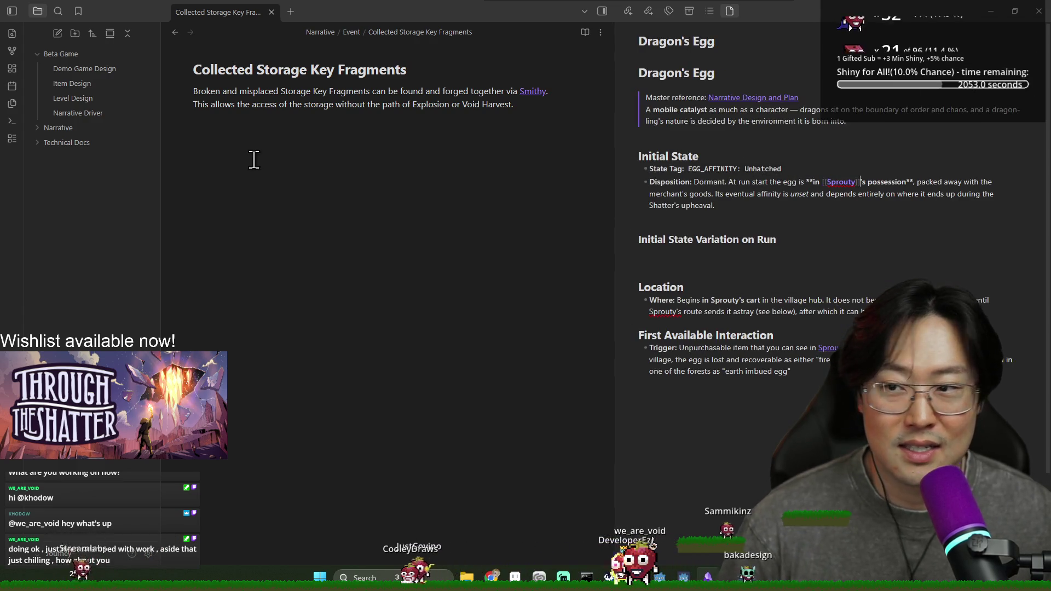
click(64, 130)
right_click(64, 129)
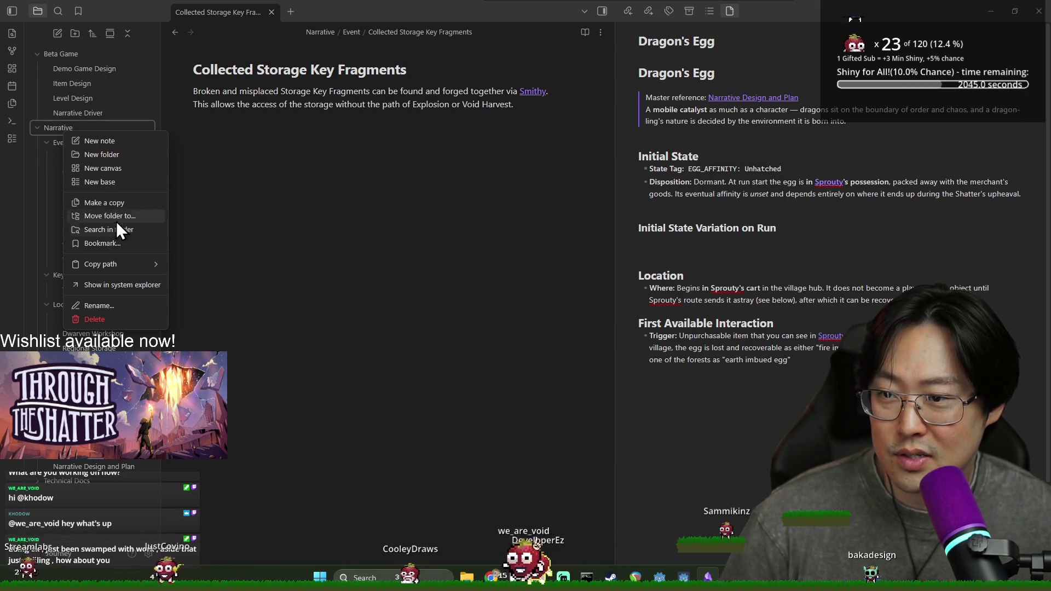
Dismiss the folder menu, collapse the graph's Filters and Groups, and zoom out to fit all nodes
click(651, 249)
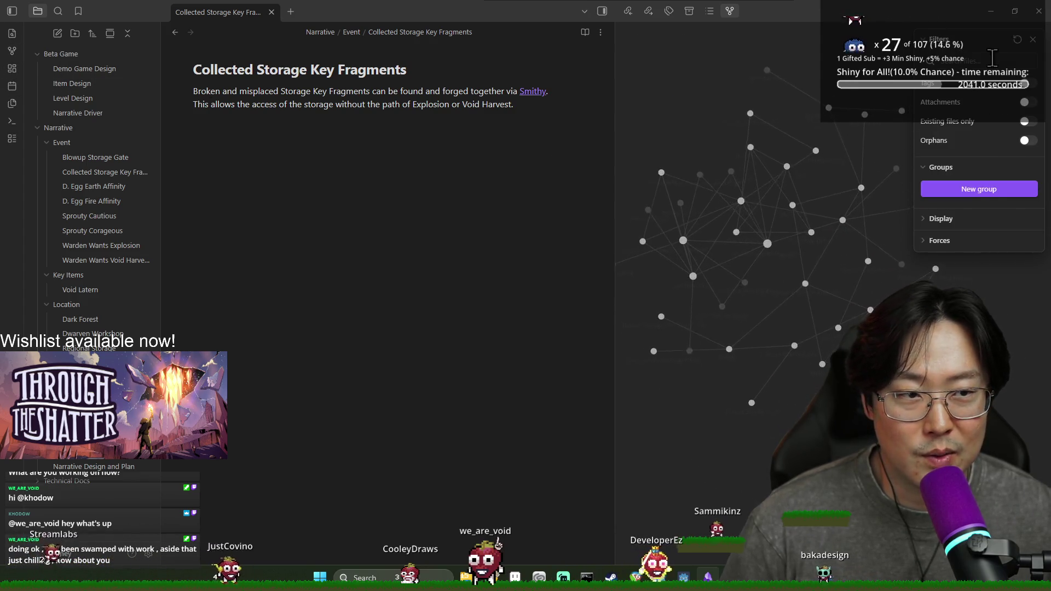
click(935, 43)
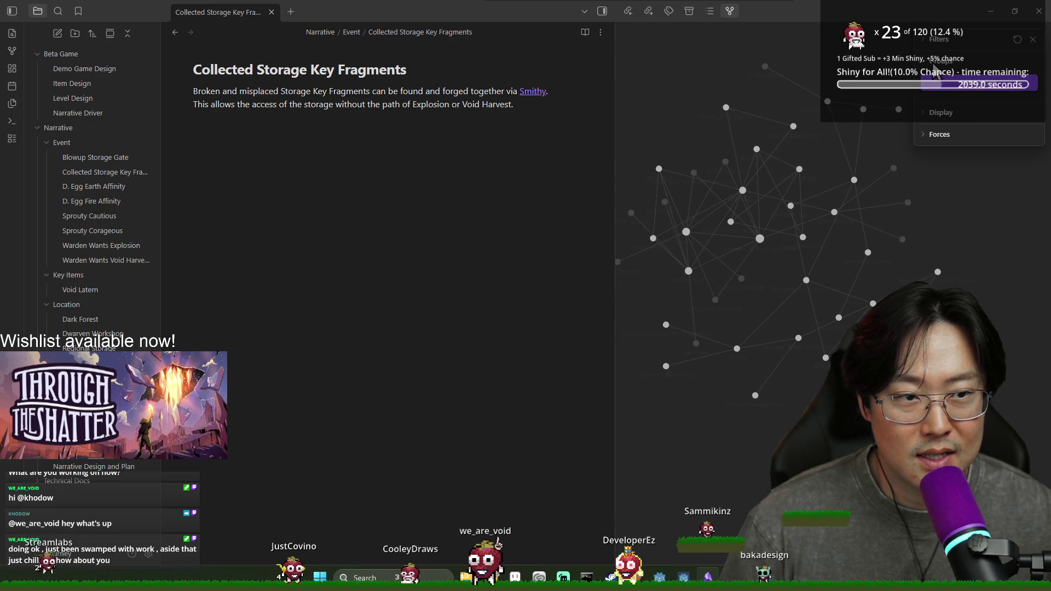
click(933, 64)
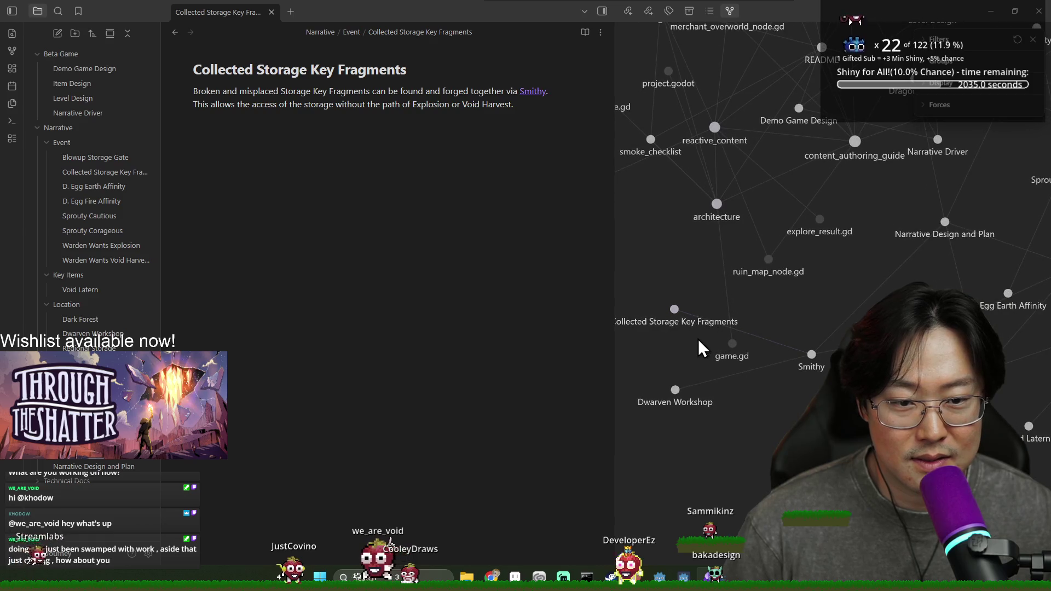
scroll(803, 307, down, 2)
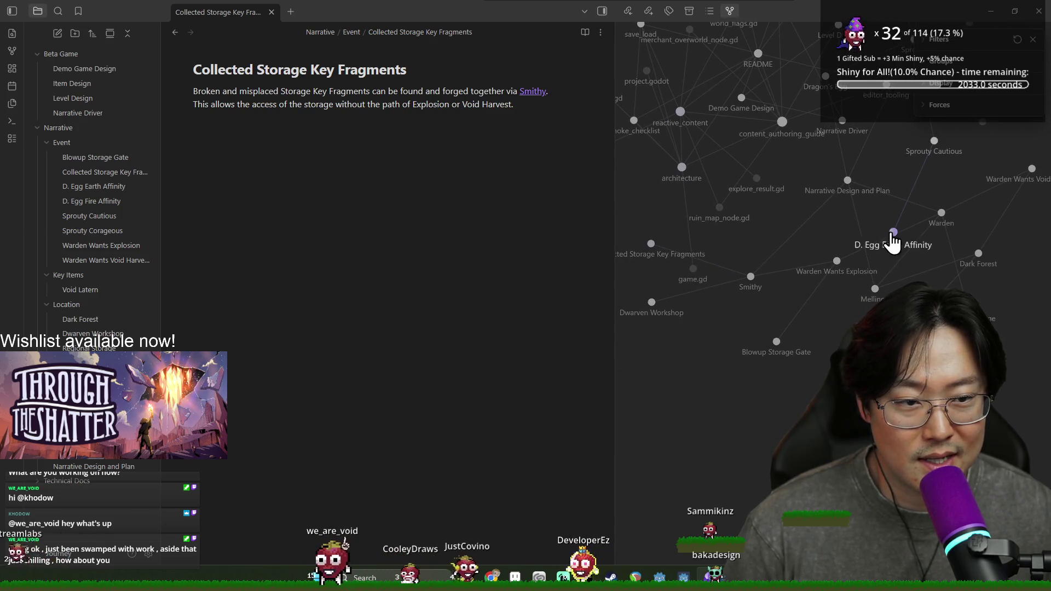
drag(858, 200, 957, 328)
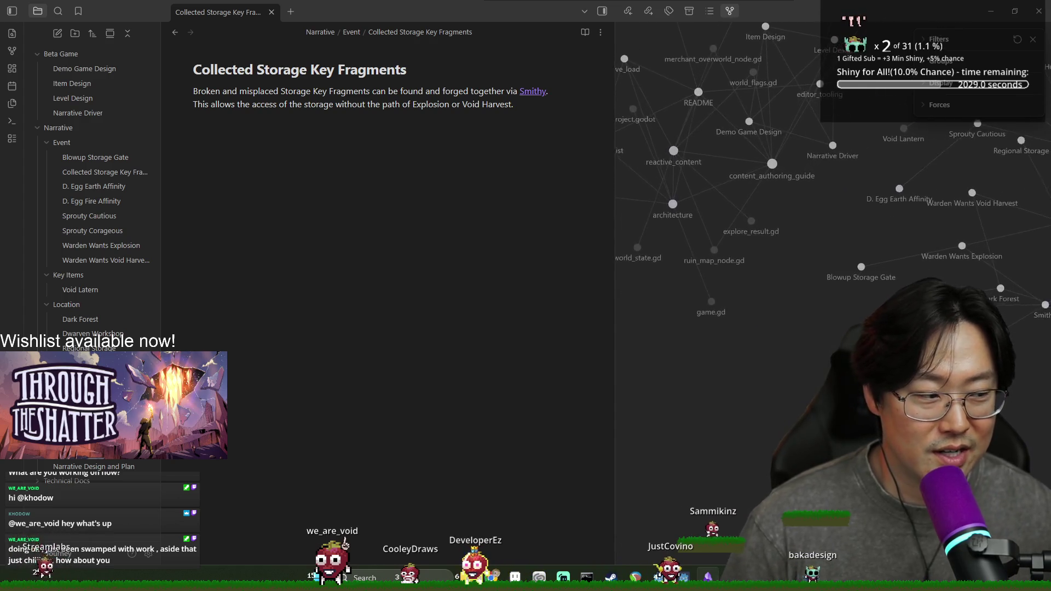
scroll(876, 247, down, 3)
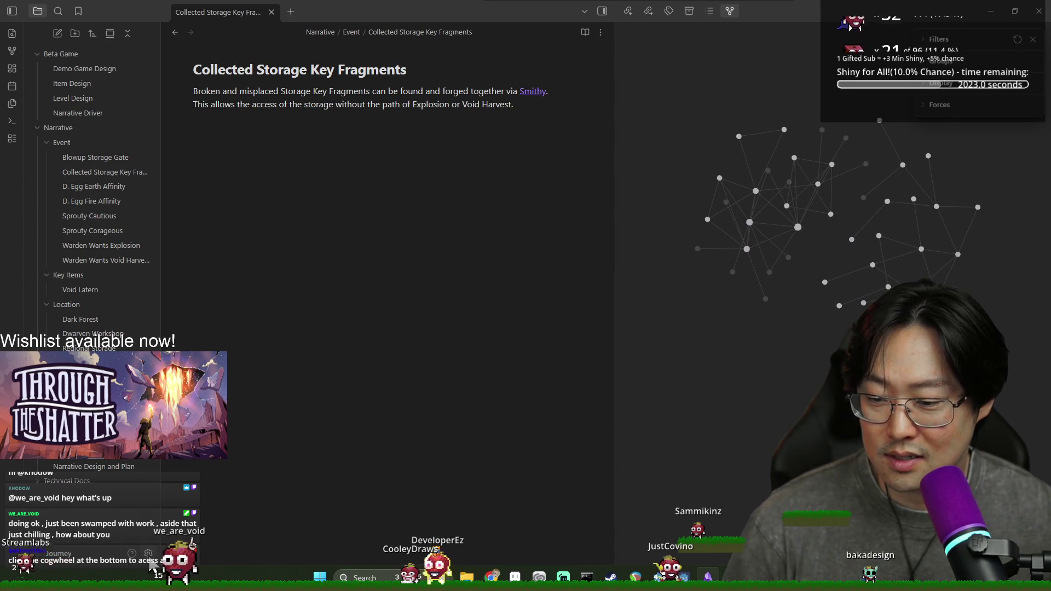
Enable community plugins in Settings, turning off Restricted mode, and browse the plugin catalogue
key(ctrl+comma)
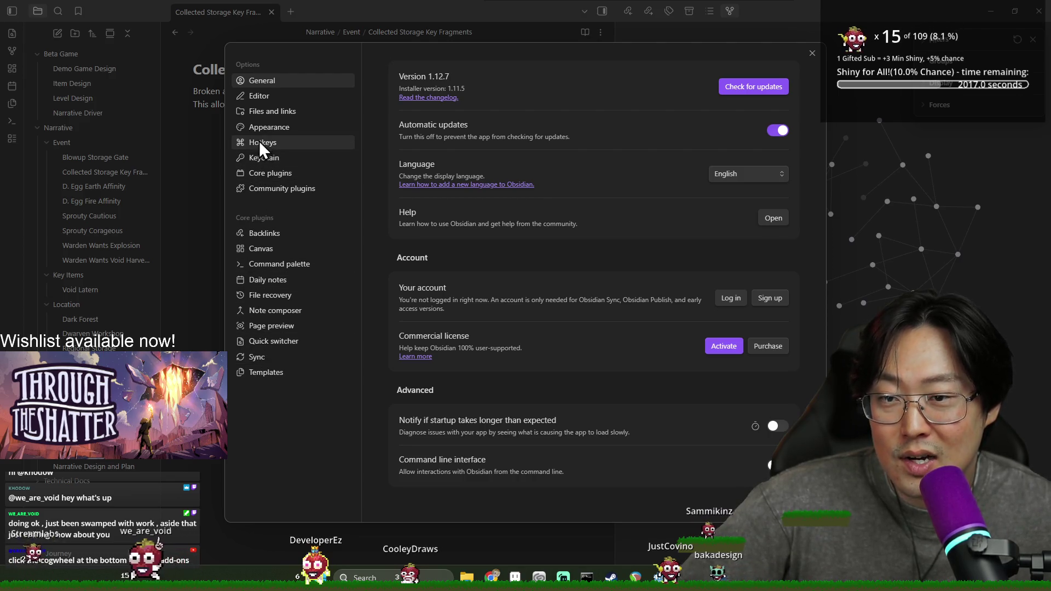
click(271, 172)
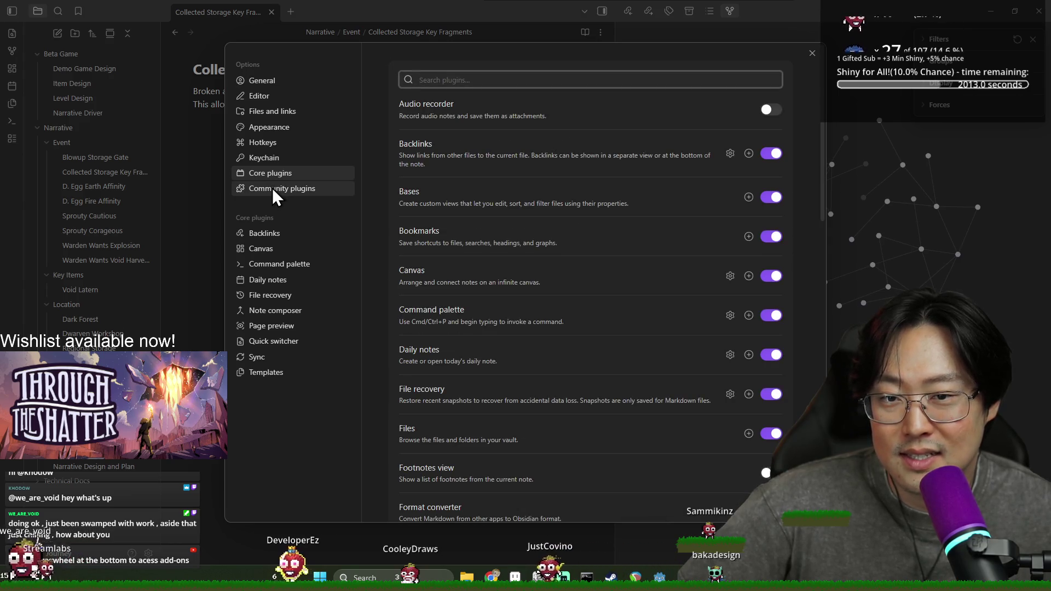
click(271, 188)
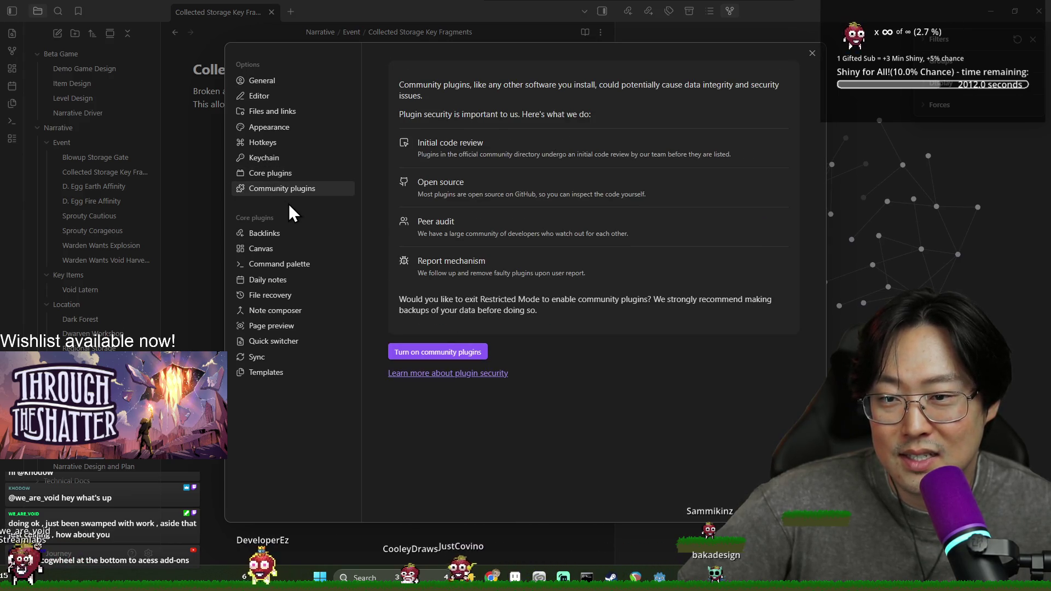
click(284, 176)
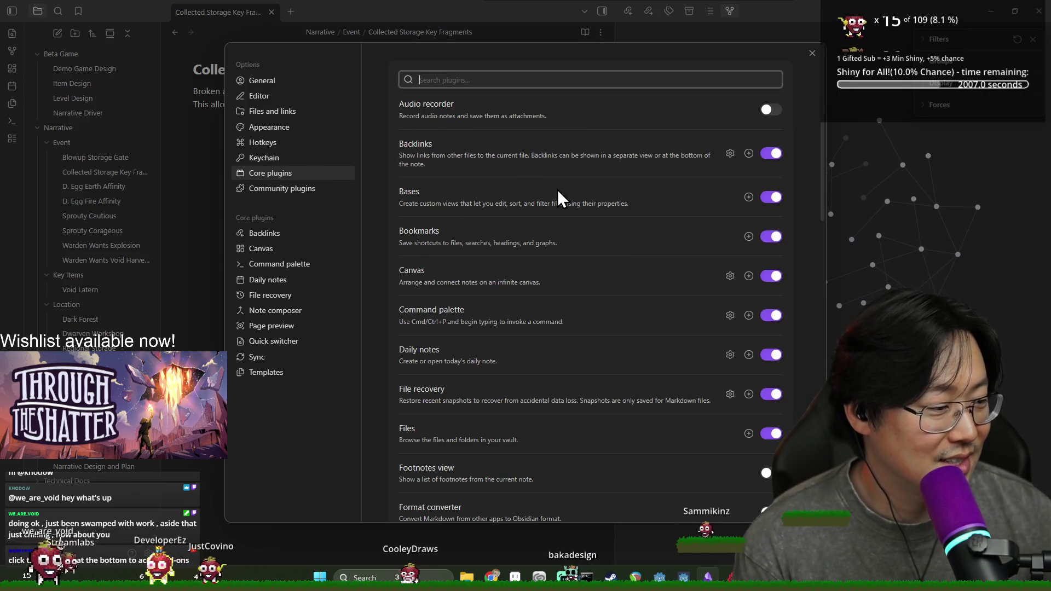
scroll(445, 176, down, 15)
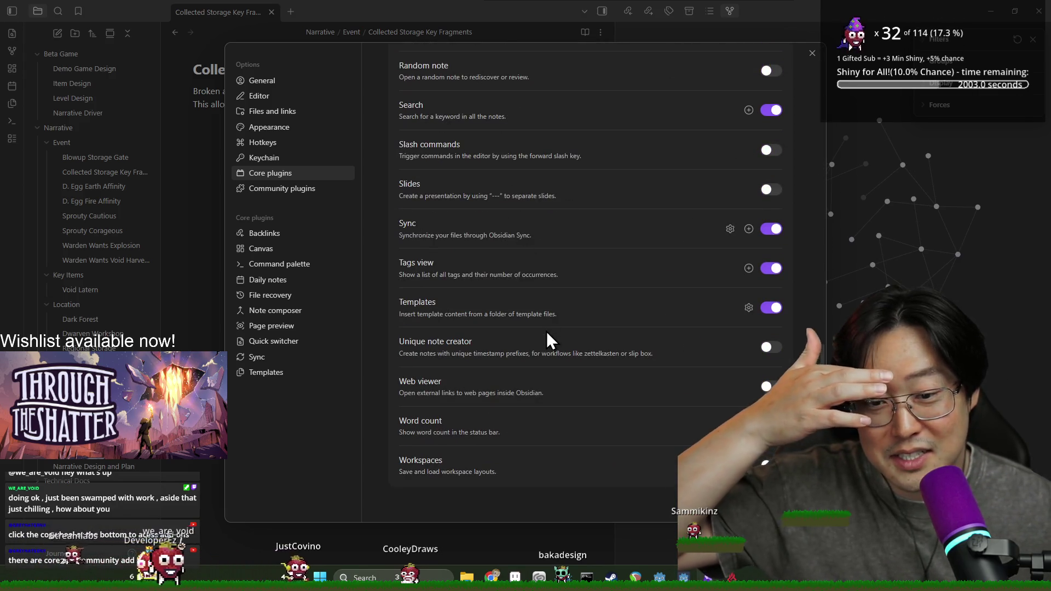
click(301, 188)
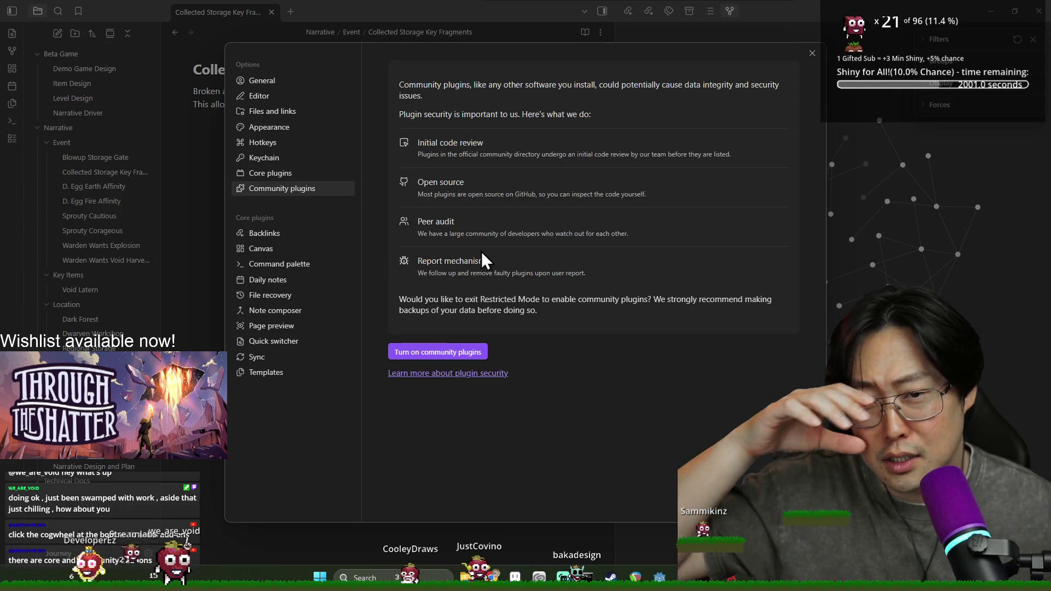
click(443, 353)
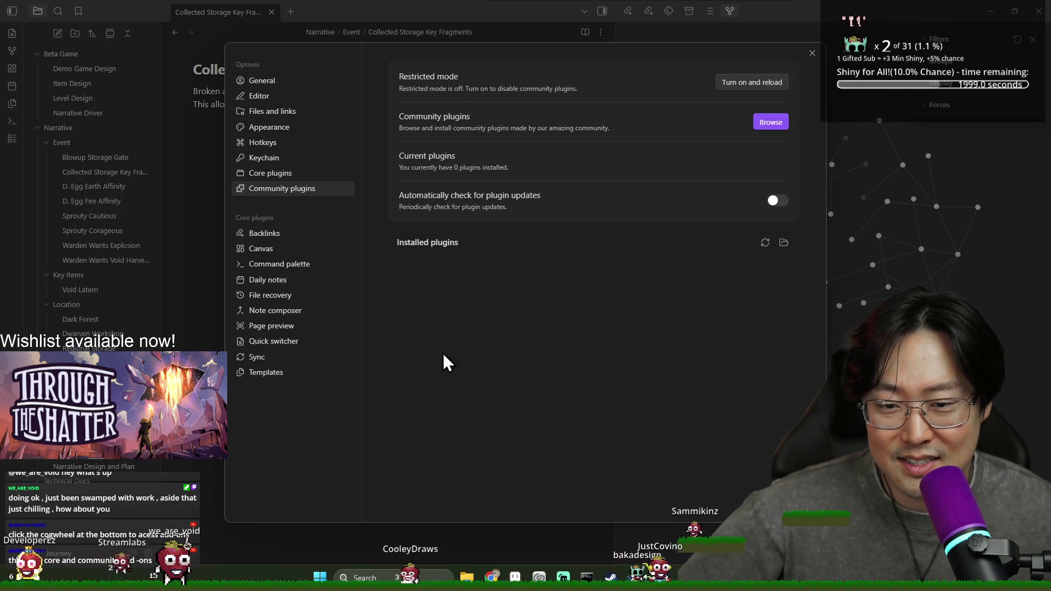
click(770, 123)
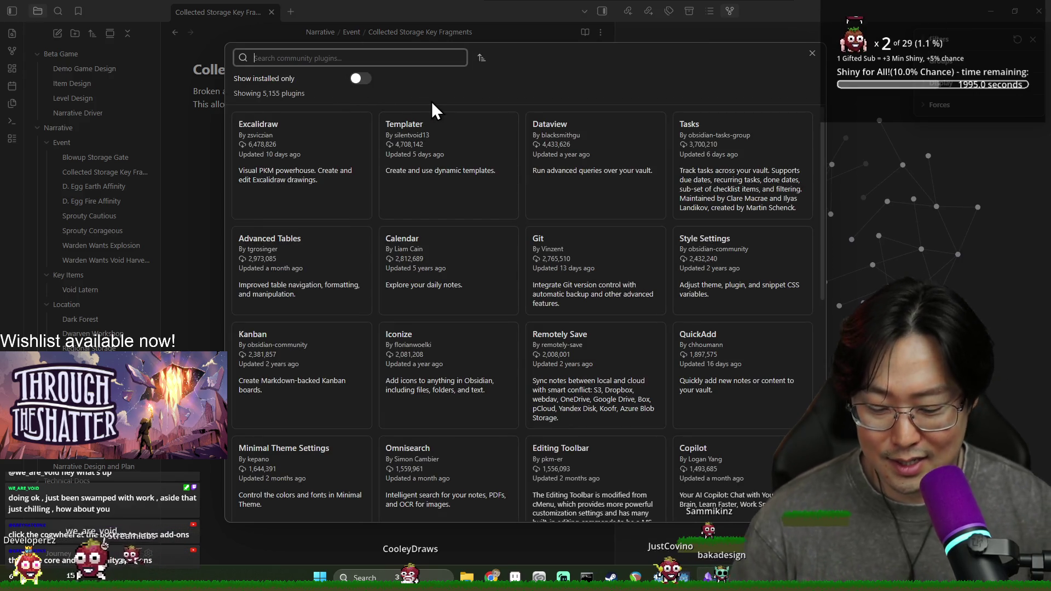
Search the community plugin catalogue for 'graph', then close the catalogue and the settings
text(graph)
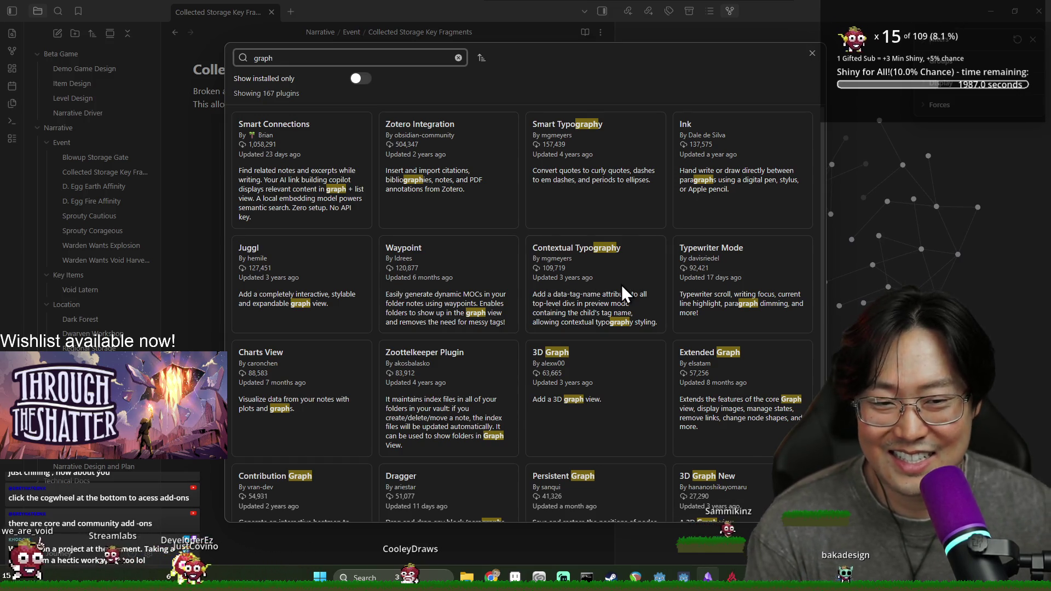
scroll(622, 281, down, 2)
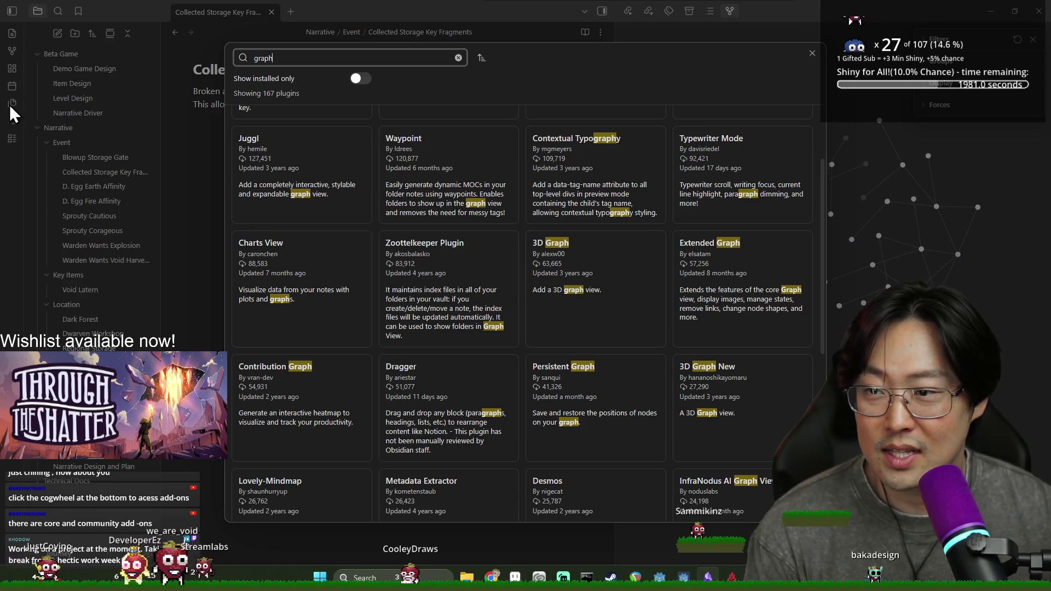
click(812, 54)
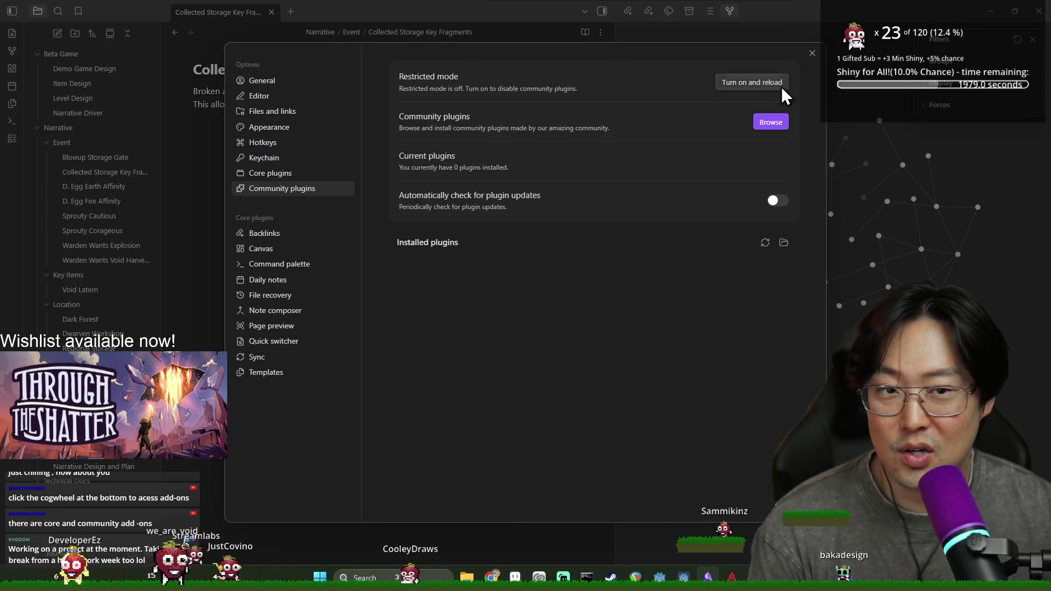
click(813, 53)
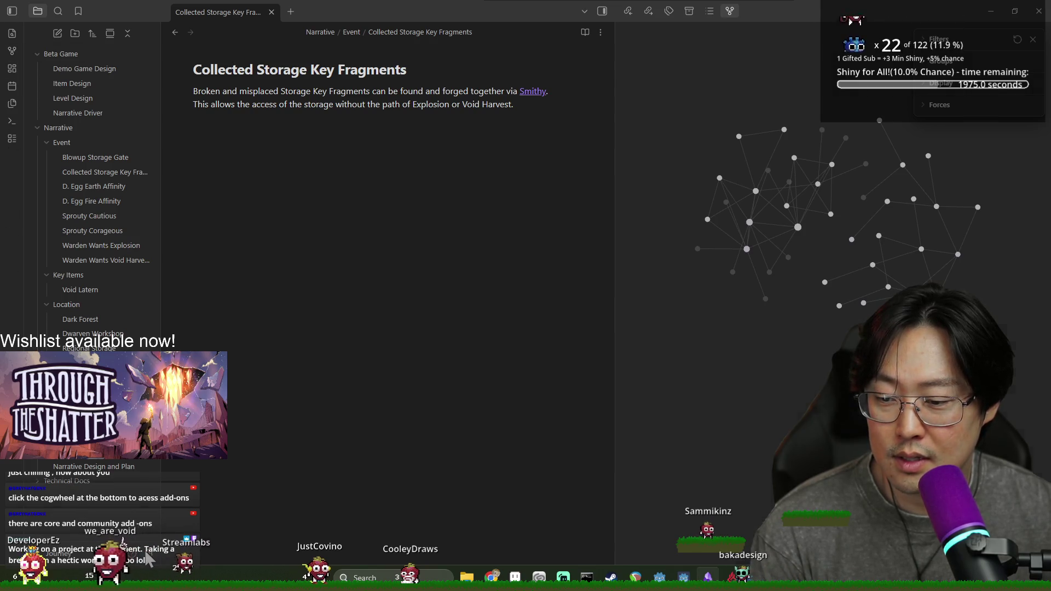
Reopen Community plugins settings and browse the full catalogue of 5,155 plugins
click(147, 557)
click(770, 121)
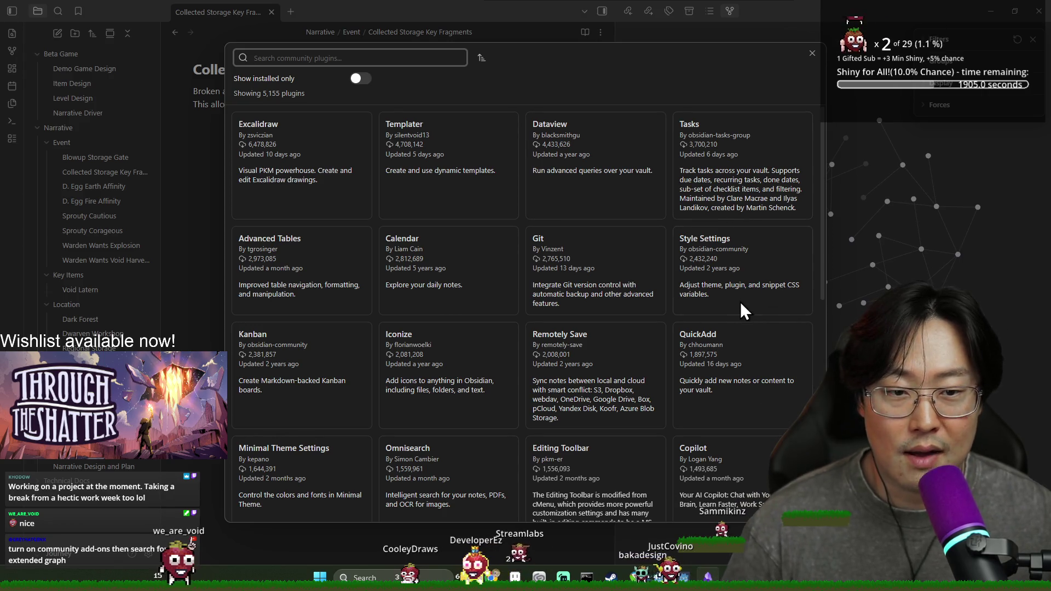
Search 'extended graph' and install the Extended Graph plugin, version 2.7.6
text(e)
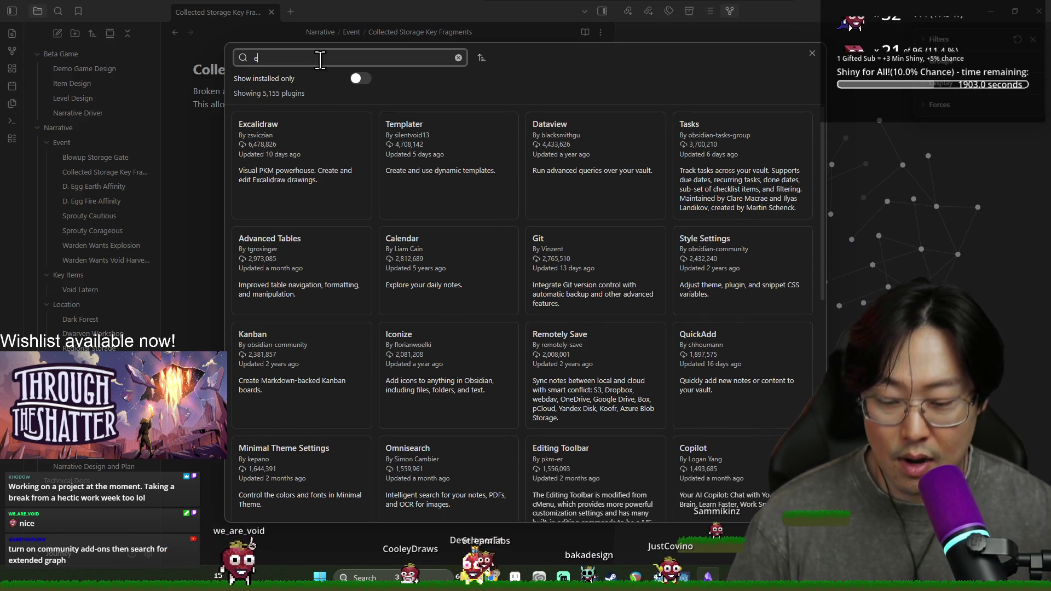
text(xtended graph)
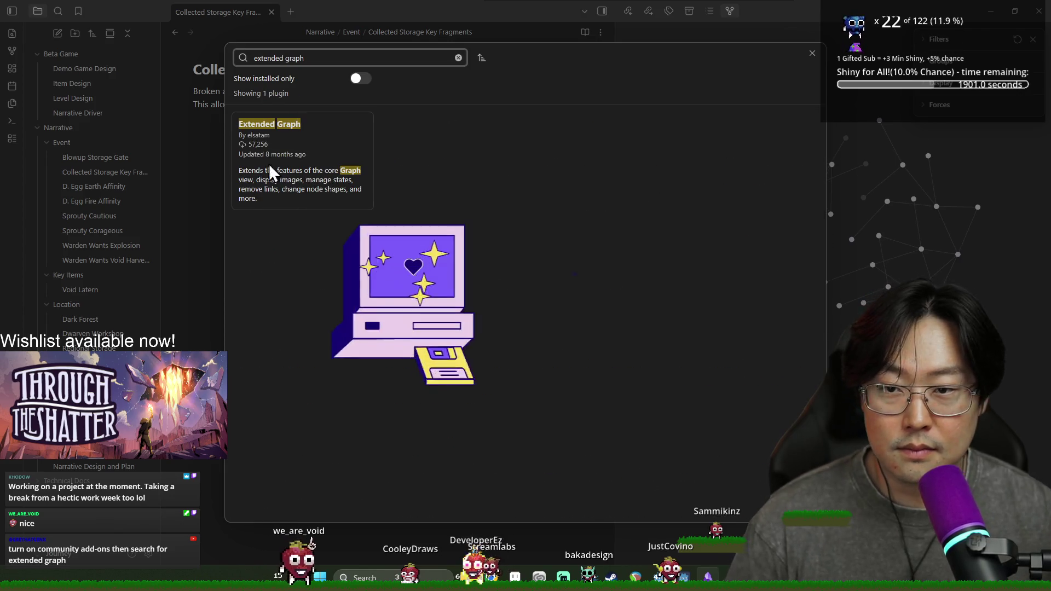
click(287, 139)
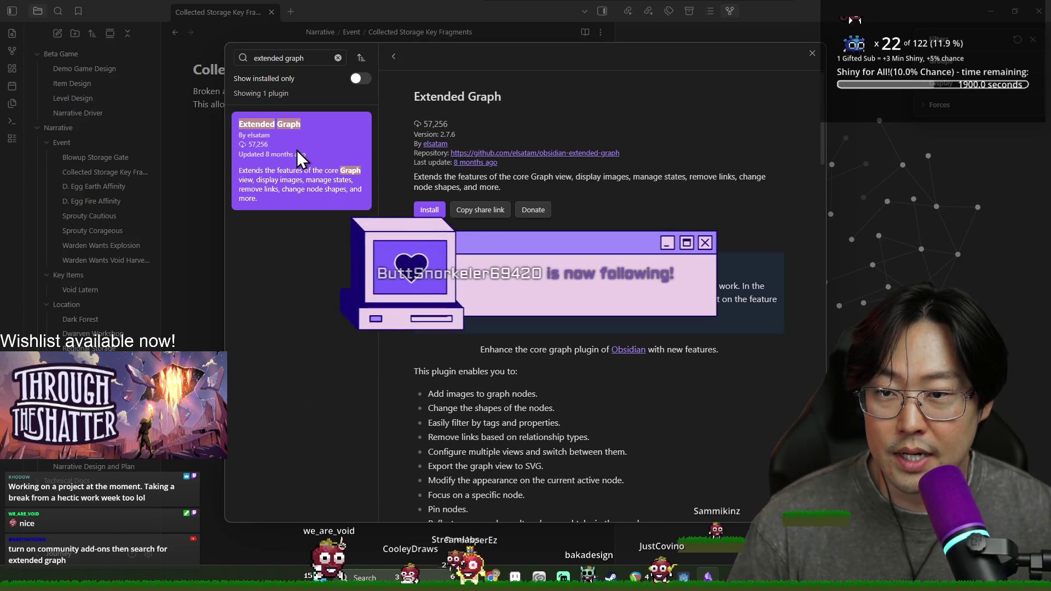
click(427, 210)
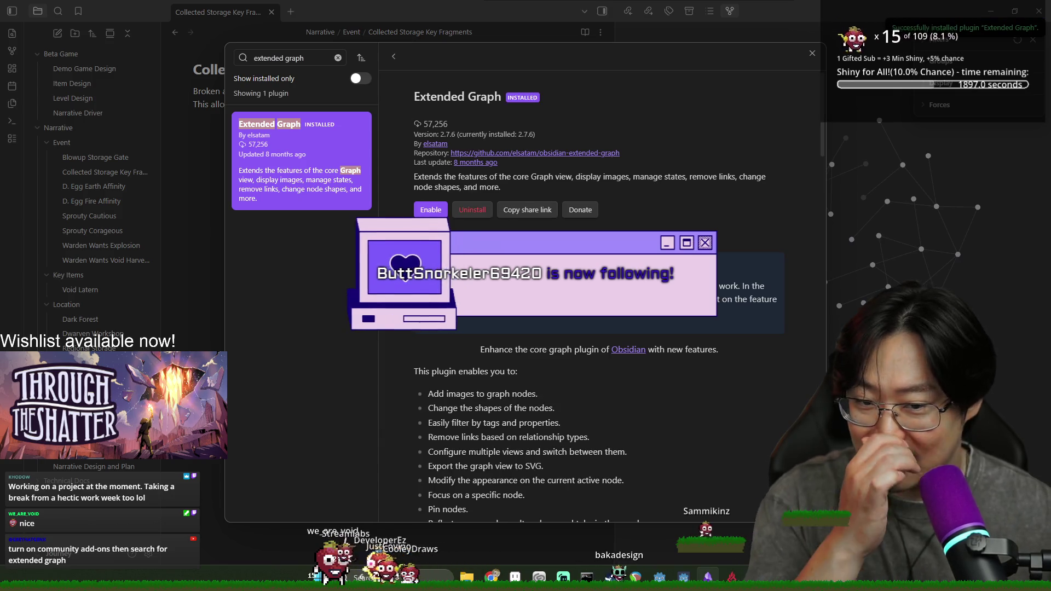
scroll(576, 329, down, 4)
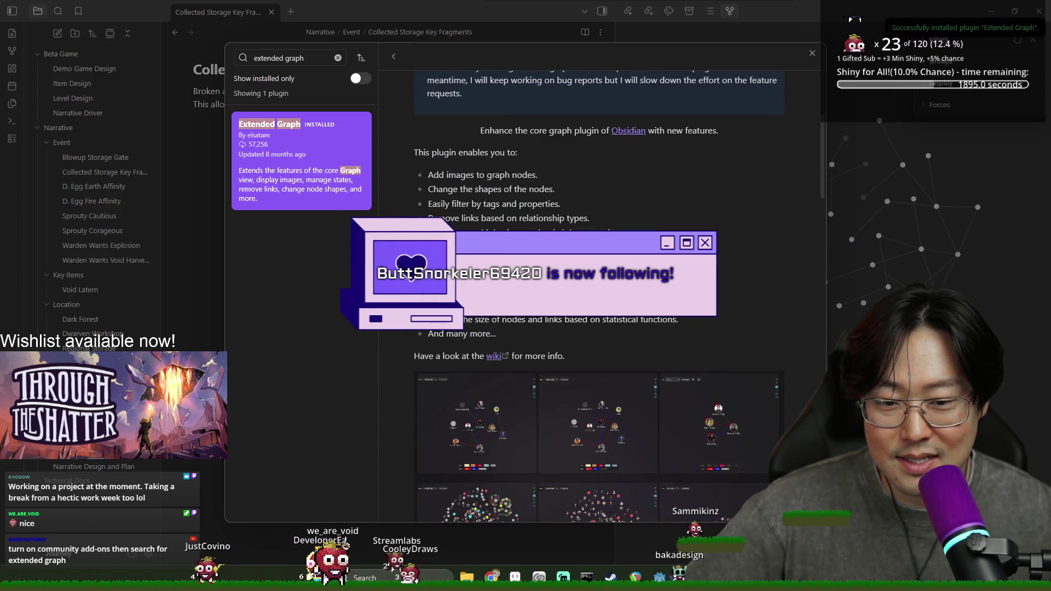
scroll(586, 301, down, 4)
scroll(585, 299, down, 5)
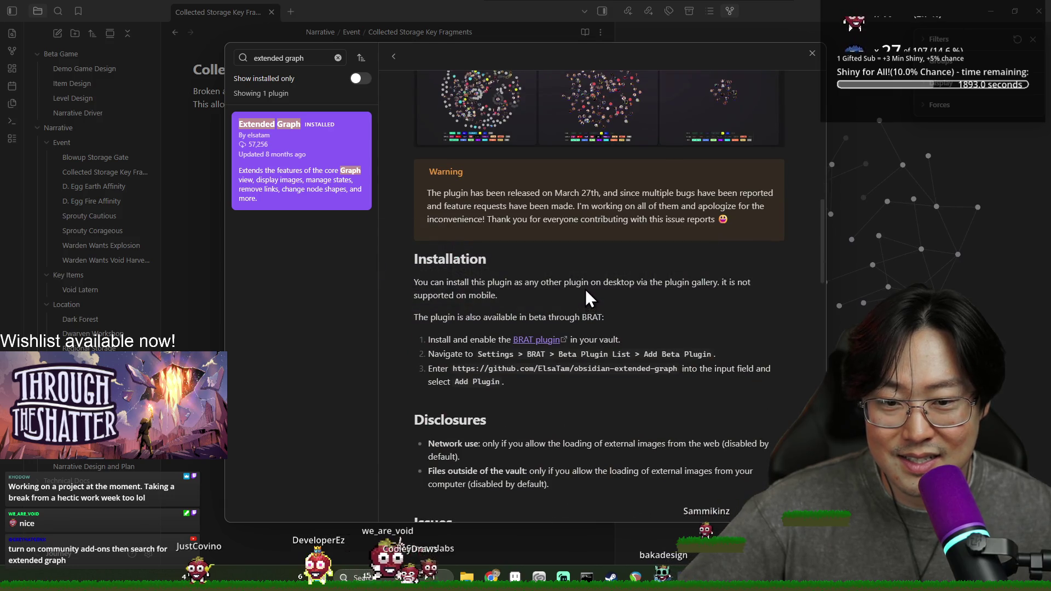
Close the Extended Graph details and settings, returning to the Collected Storage Key Fragments note
scroll(585, 293, down, 7)
scroll(586, 288, down, 6)
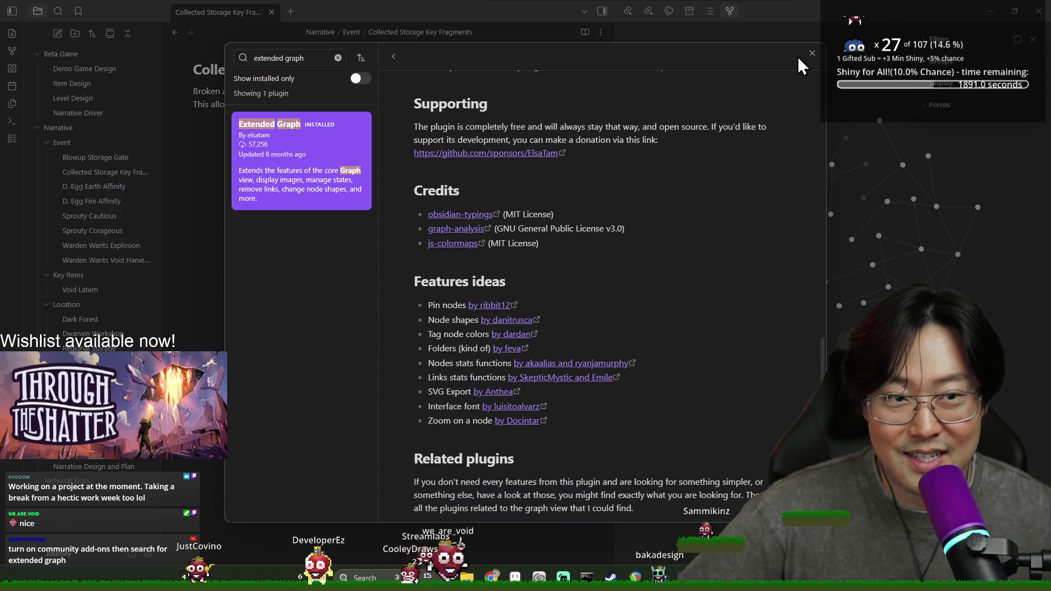
click(812, 53)
click(815, 54)
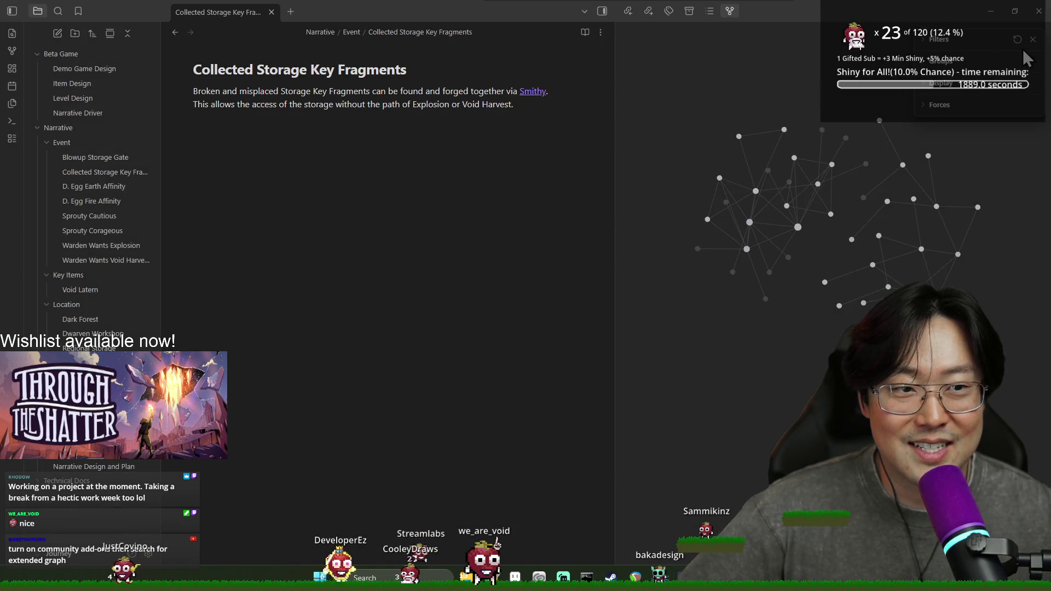
scroll(773, 201, up, 5)
scroll(773, 180, down, 5)
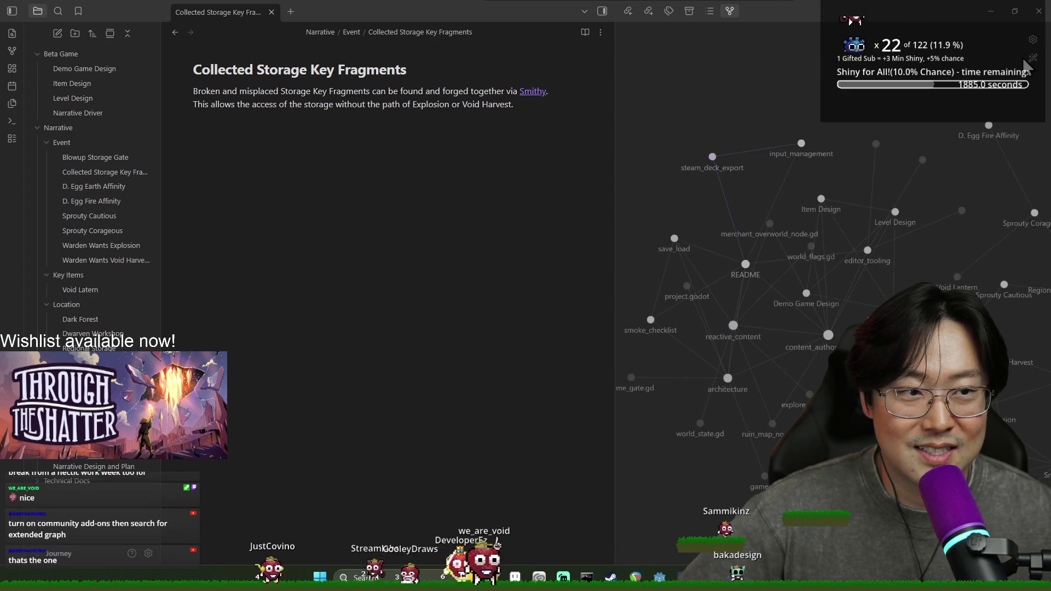
scroll(924, 136, up, 5)
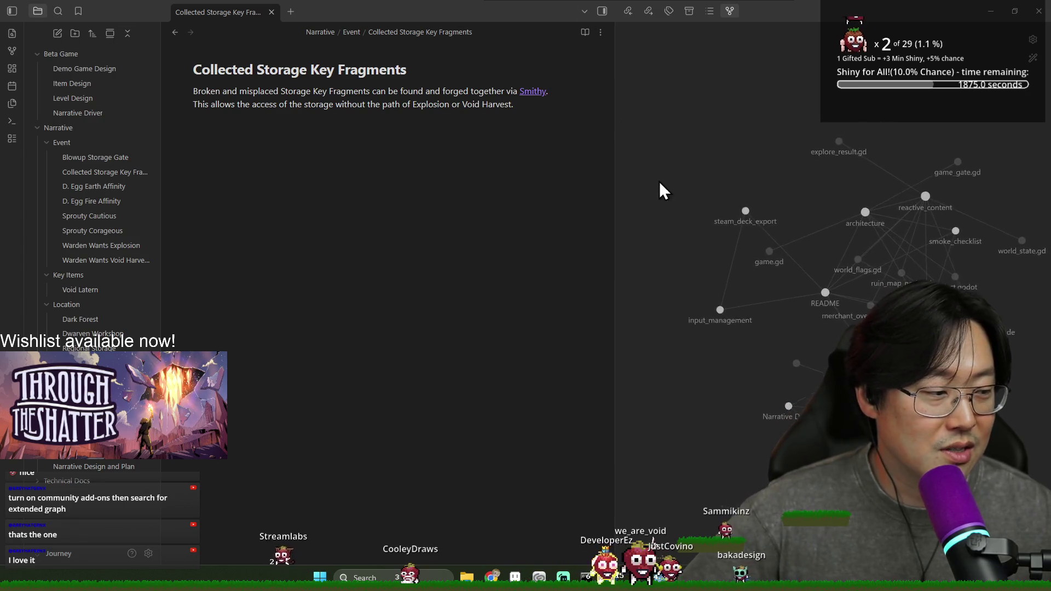
Switch to the Godot editor and back, relaunch Obsidian and reopen its settings
key(alt+Tab)
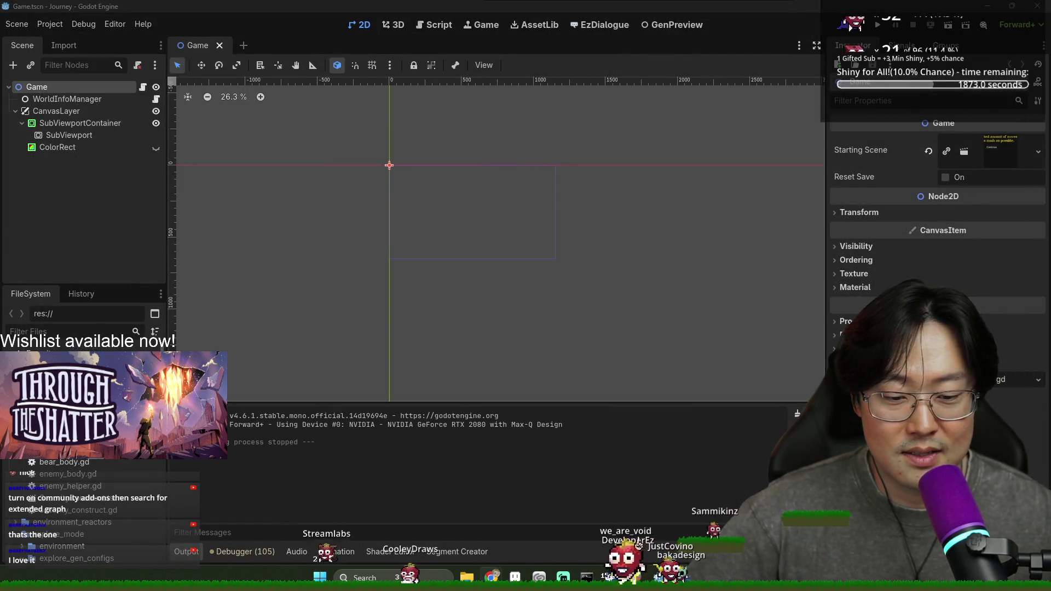
key(alt+Tab)
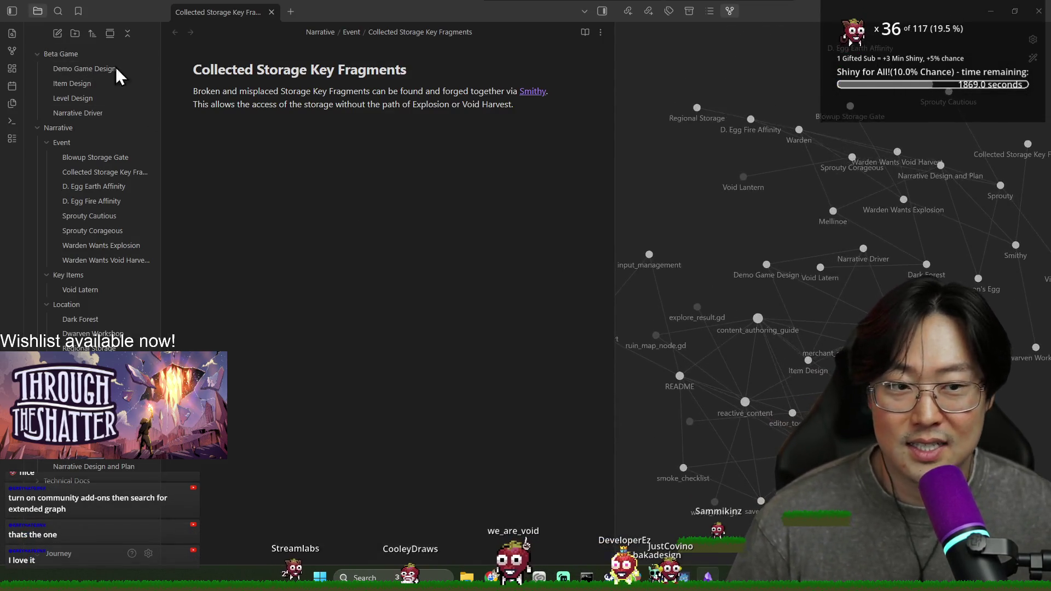
click(148, 553)
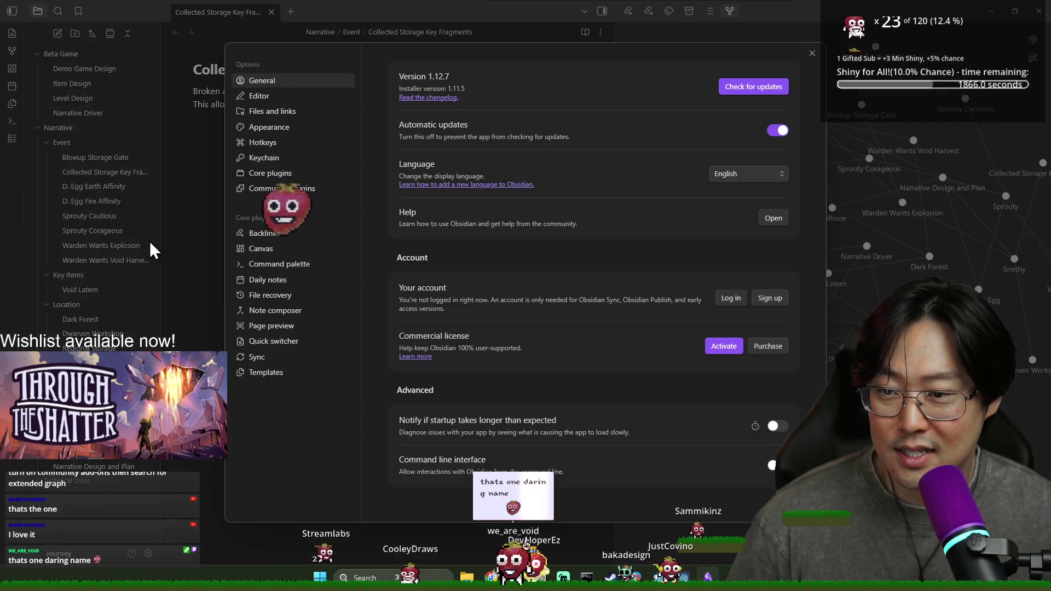
Enable Extended Graph under Community plugins, review its settings page, then close settings
click(265, 186)
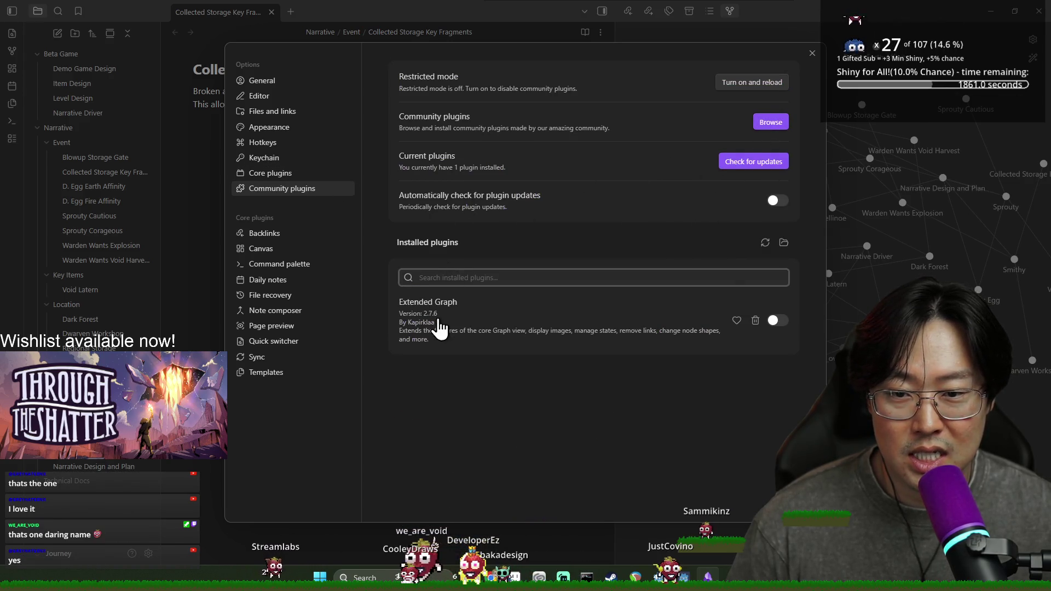
click(777, 320)
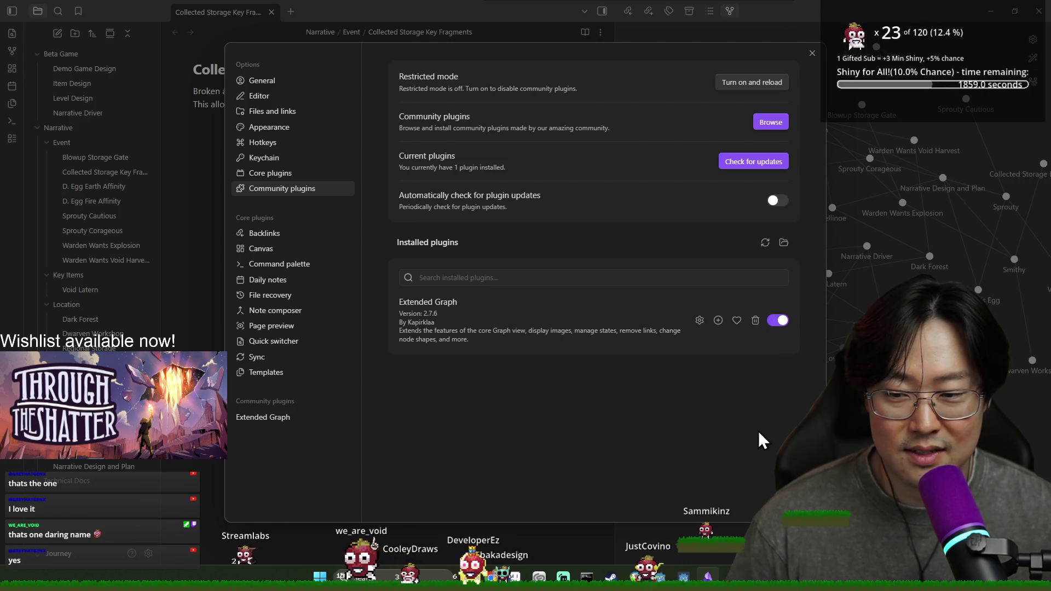
click(282, 422)
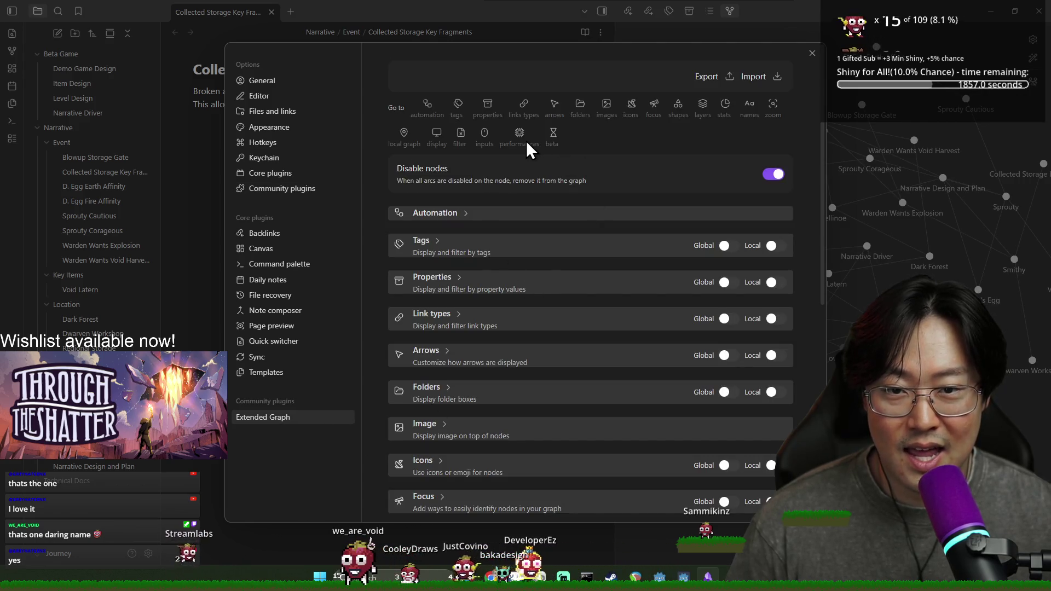
scroll(487, 220, down, 1)
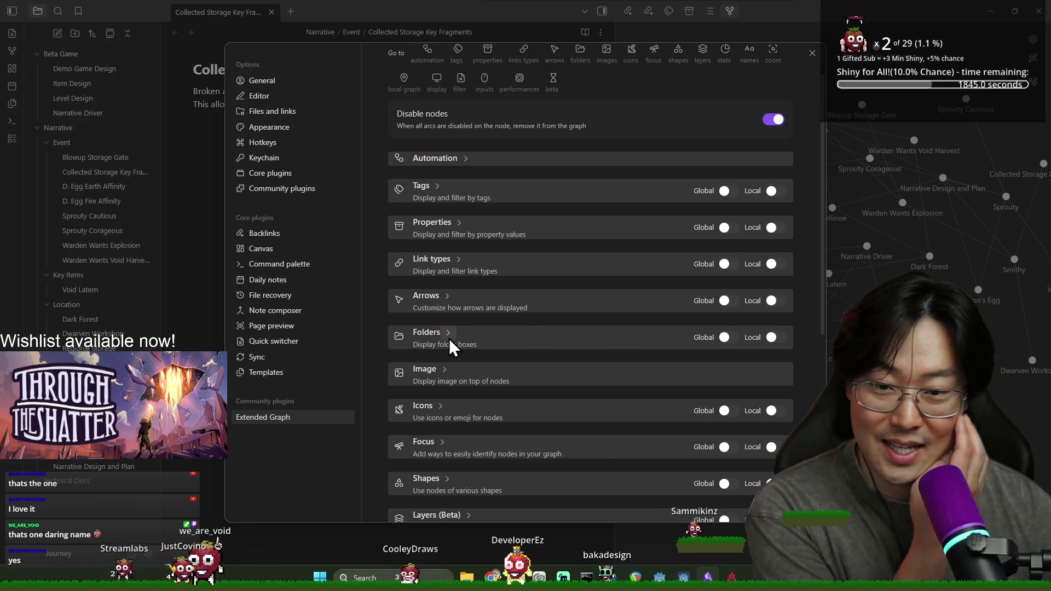
scroll(454, 319, up, 2)
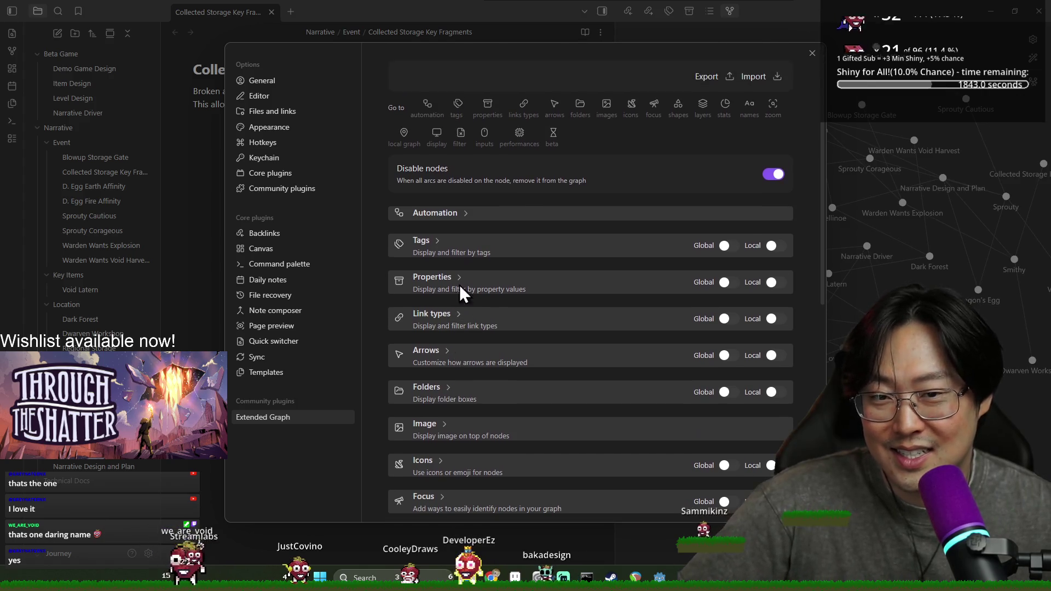
click(811, 53)
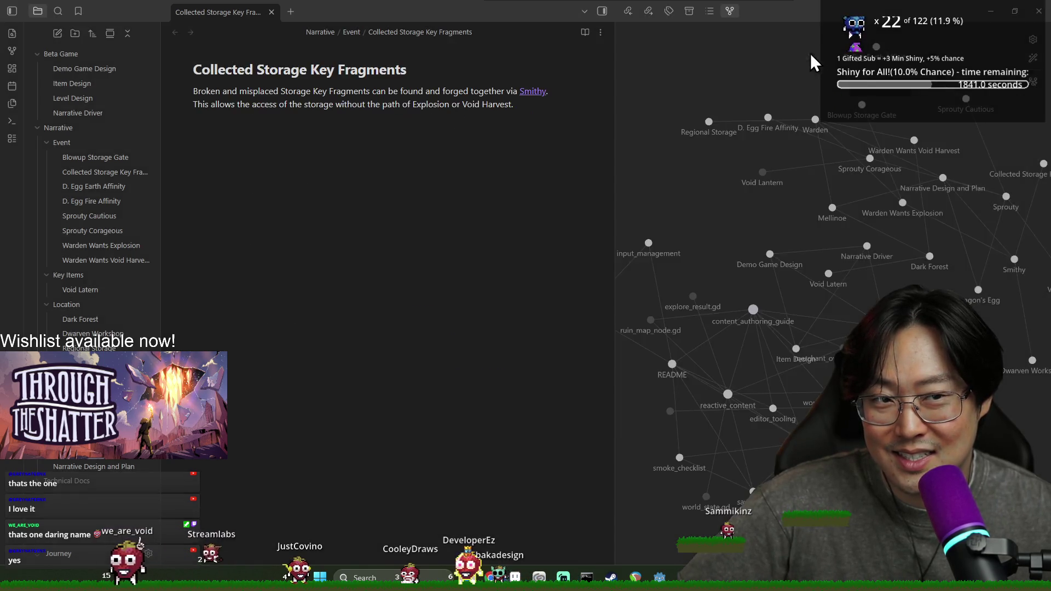
Try the Extended graph toggle (refused: 44 nodes over the 20 limit) and open graph settings
click(1033, 83)
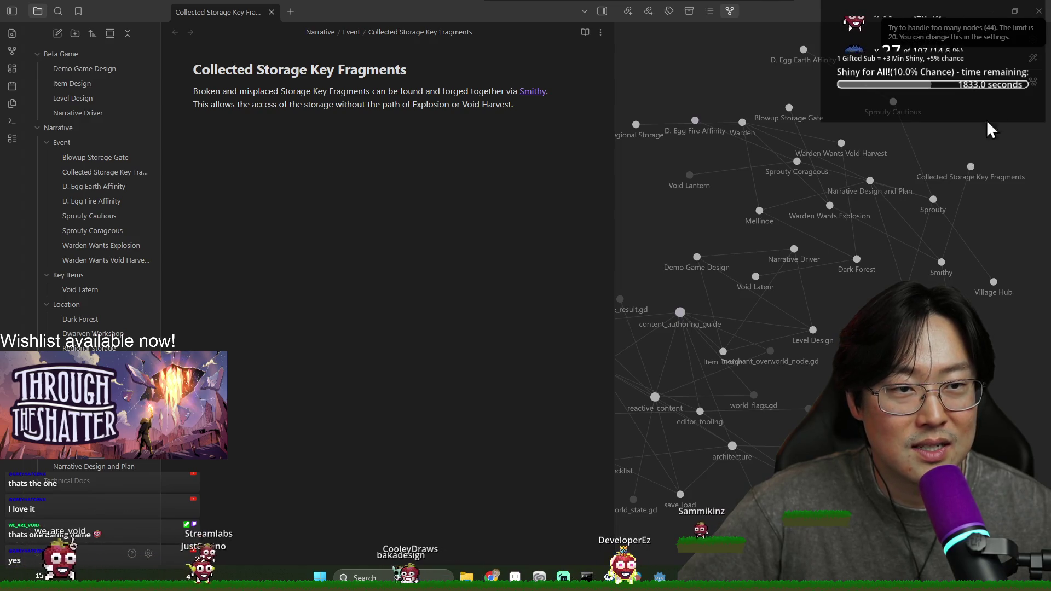
click(1032, 41)
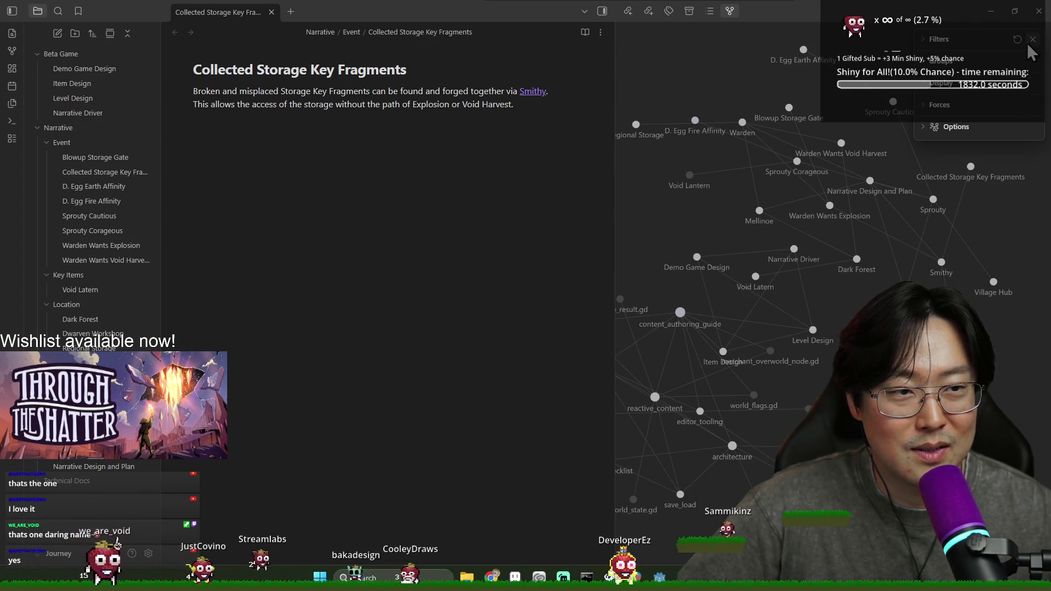
click(952, 127)
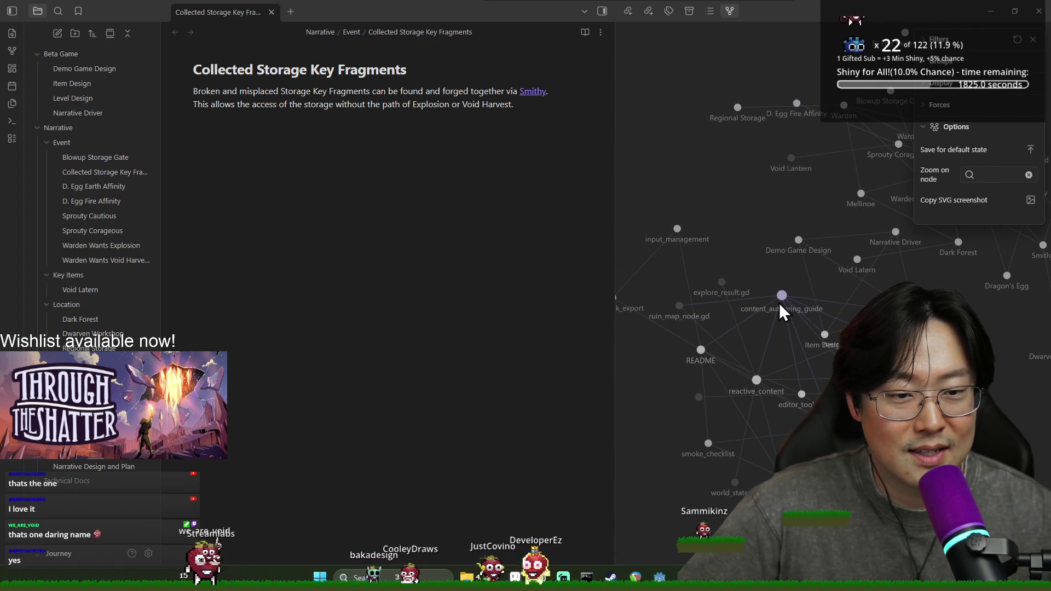
Open content_authoring_guide from its node, move the graph ribbon icon to the top, and return
click(781, 302)
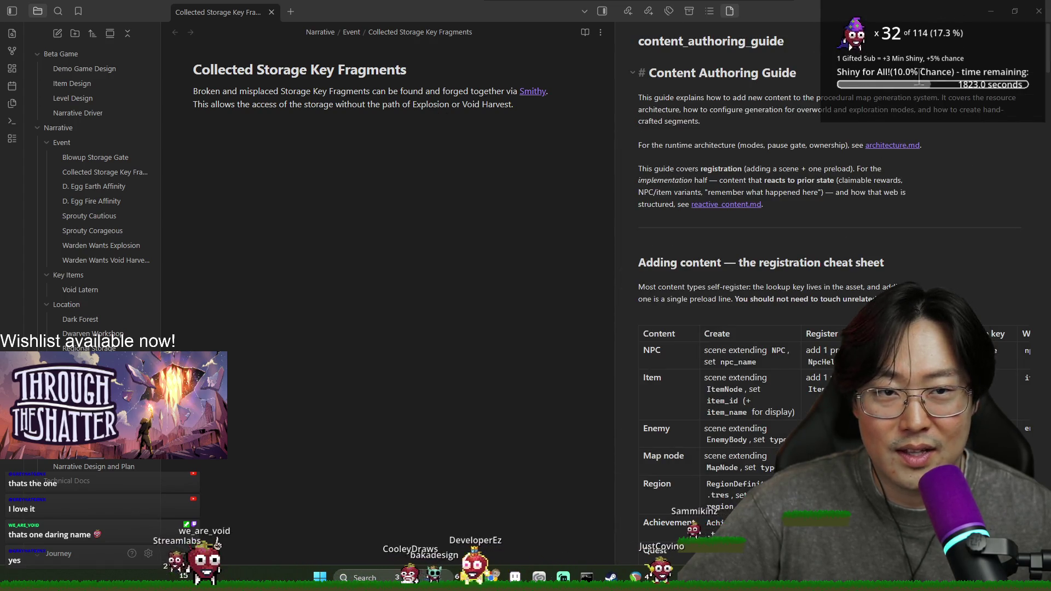
drag(11, 33, 12, 51)
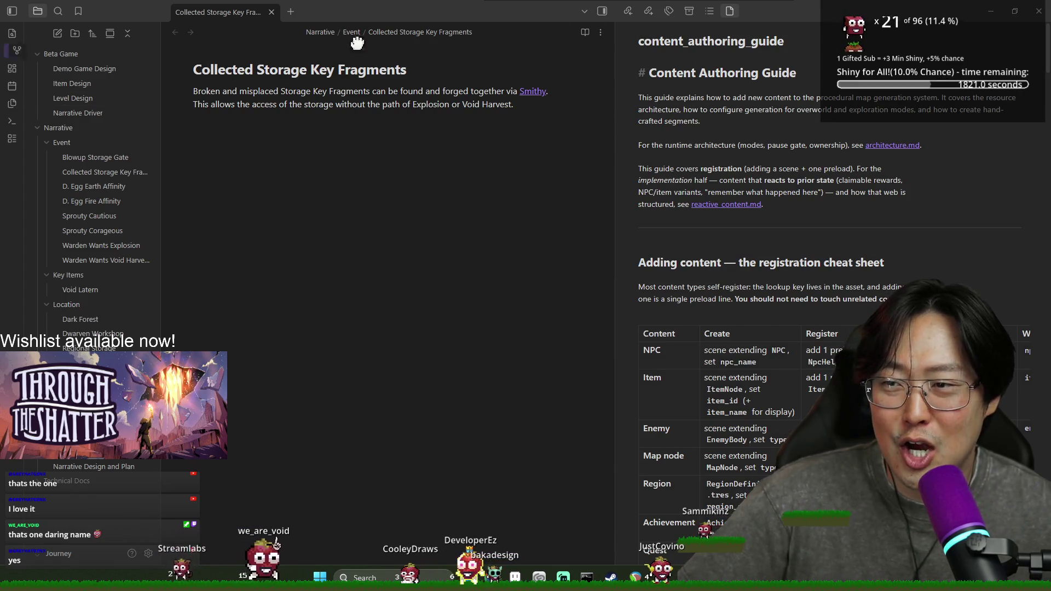
click(9, 33)
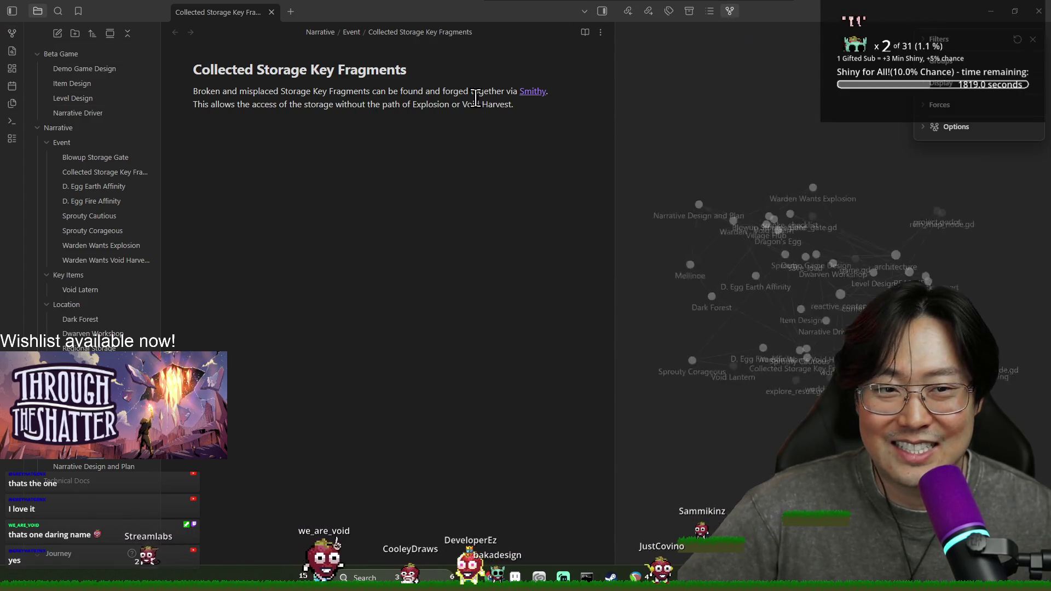
Expand and collapse the graph's Forces and Display sections, then collapse the filters
click(936, 106)
click(938, 108)
click(942, 88)
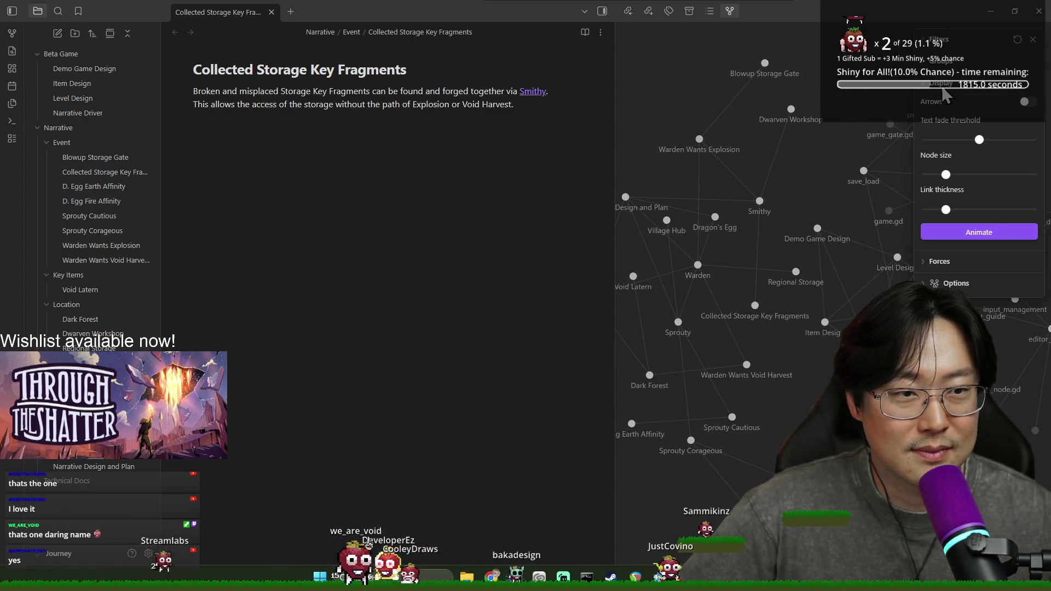
click(945, 86)
click(947, 102)
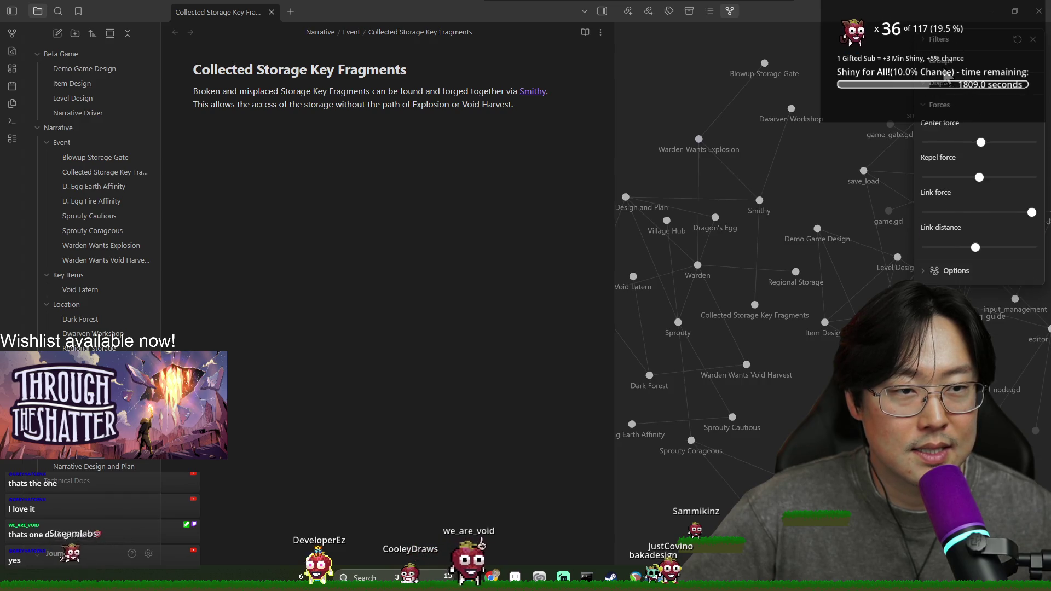
click(942, 106)
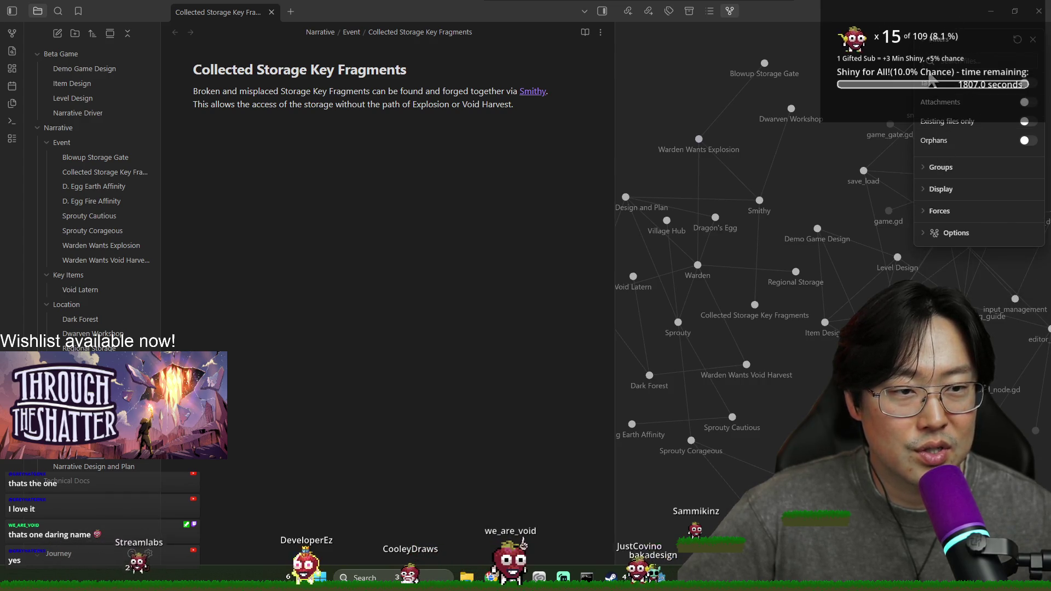
click(937, 39)
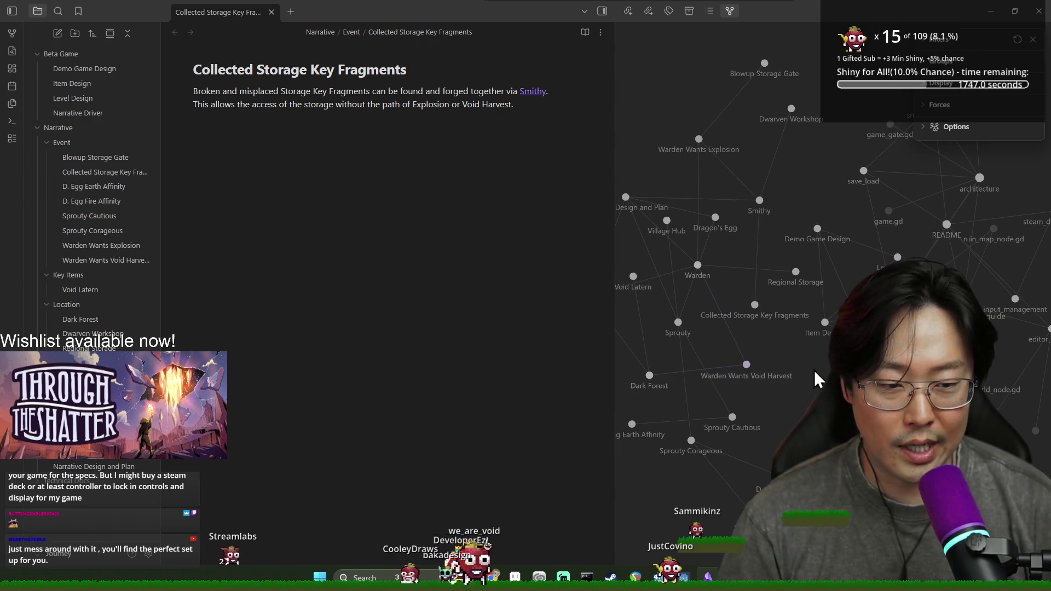
click(945, 127)
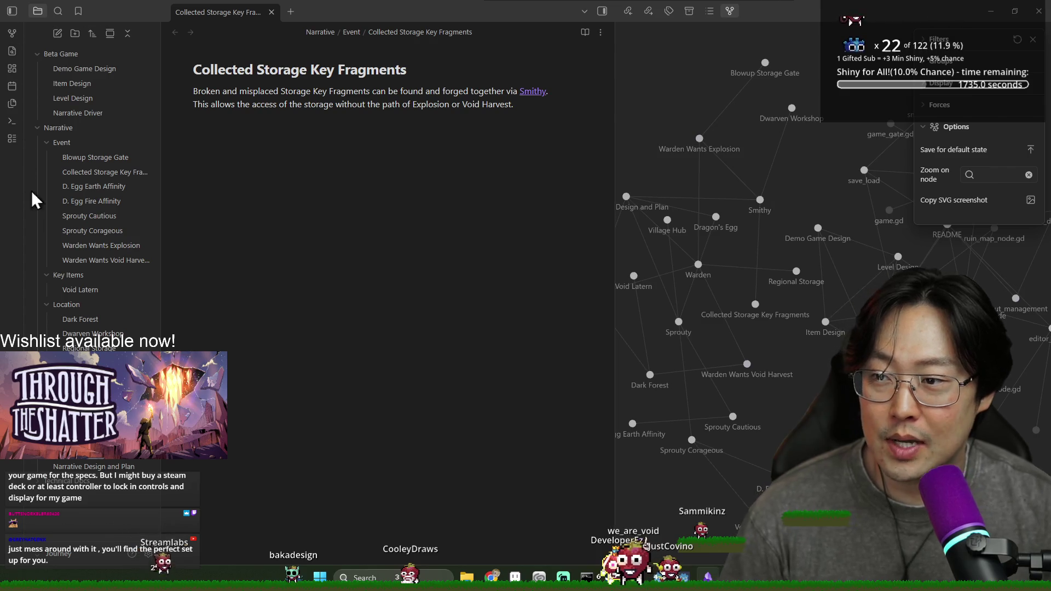
Turn on Folders for the global graph in Extended Graph settings and close settings
click(149, 554)
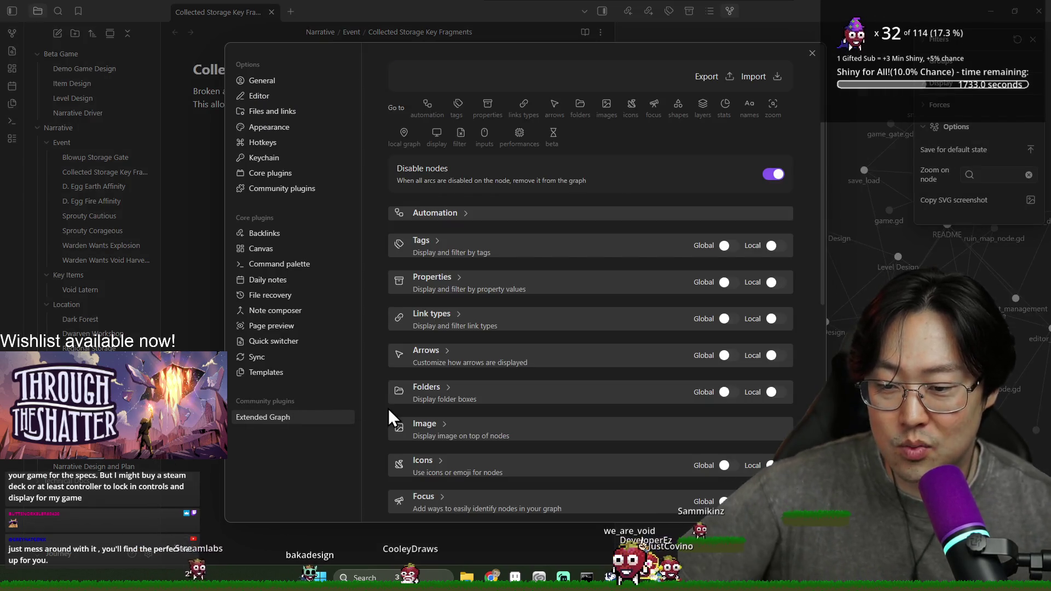
click(724, 394)
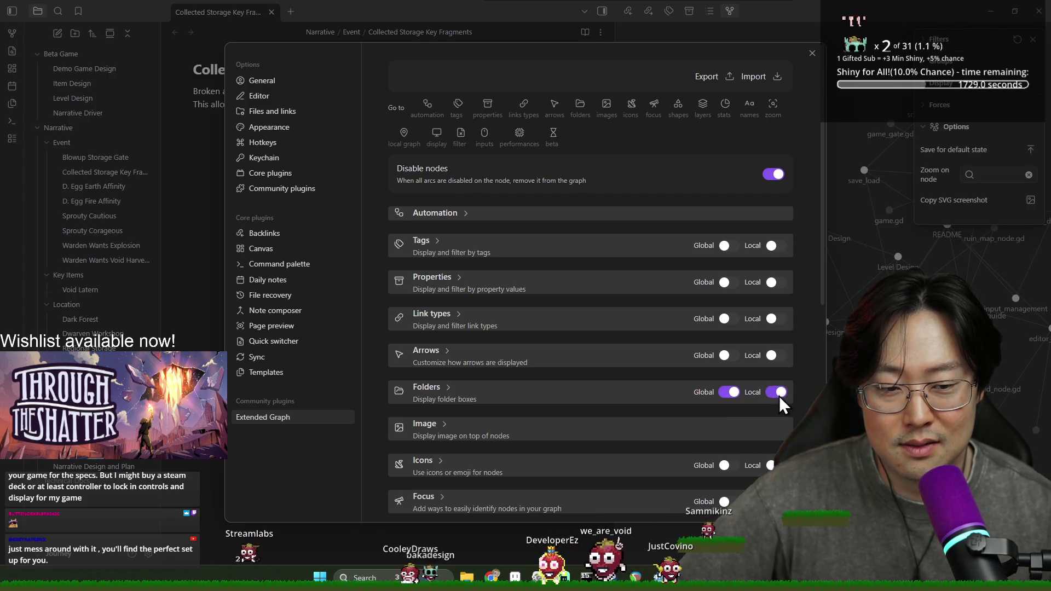
click(811, 54)
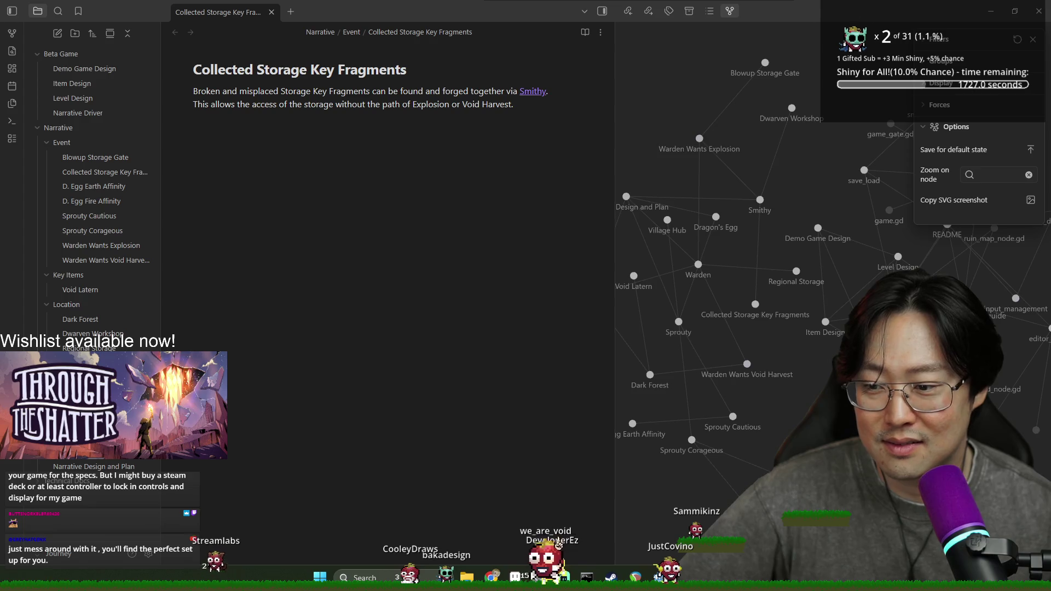
Toggle the Event folder, retry the Extended graph toggle, and reopen the plugin settings
click(72, 141)
click(73, 141)
click(946, 40)
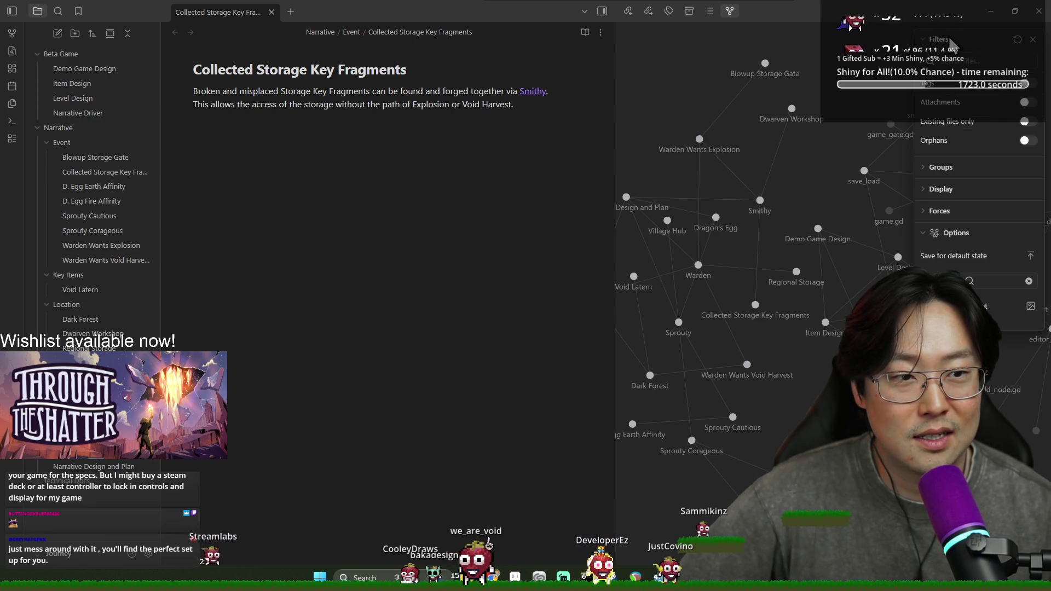
click(947, 40)
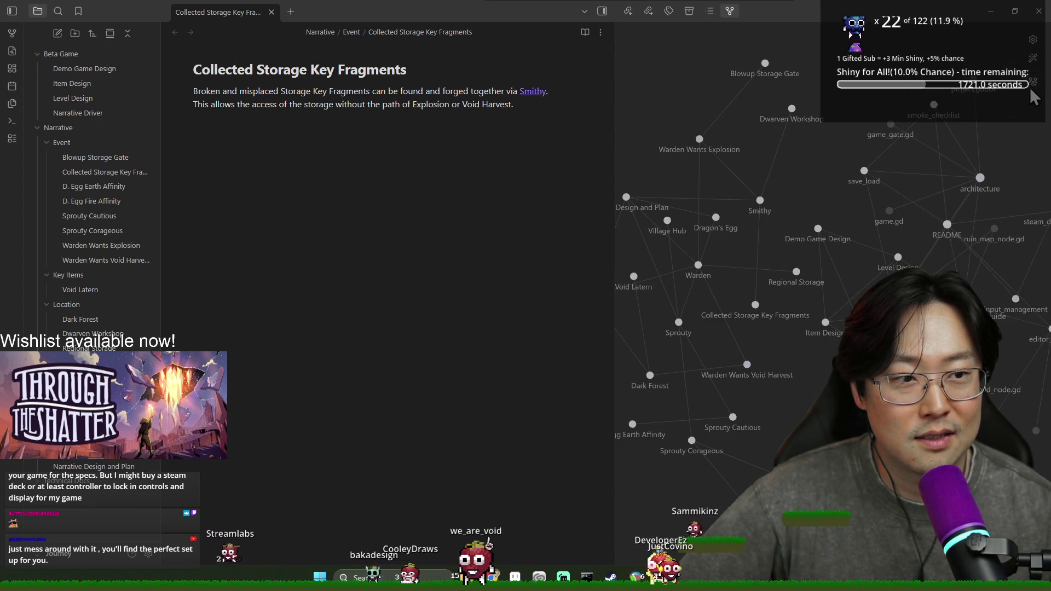
click(1032, 40)
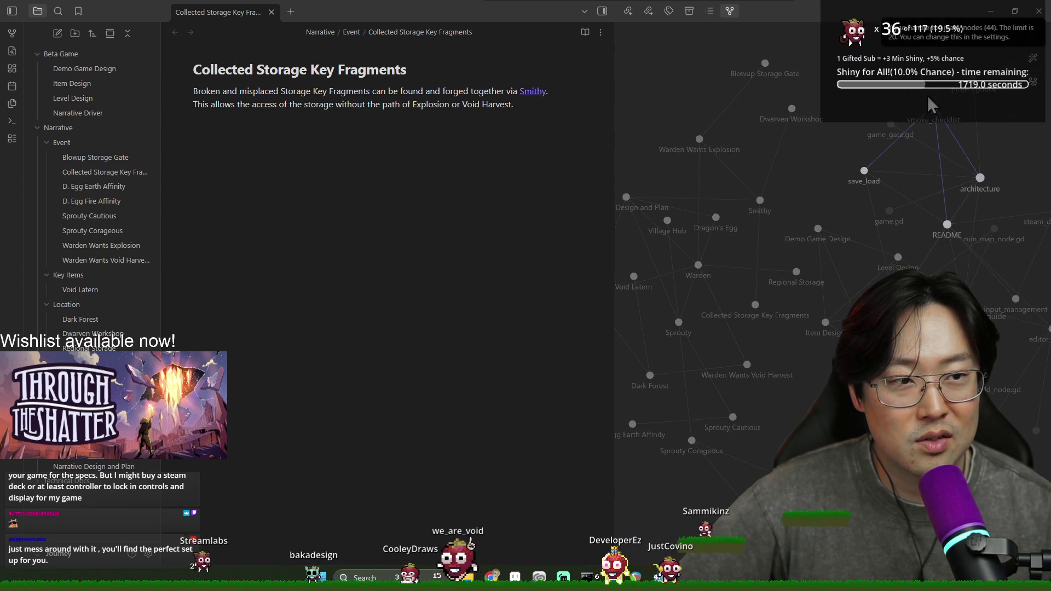
click(1024, 93)
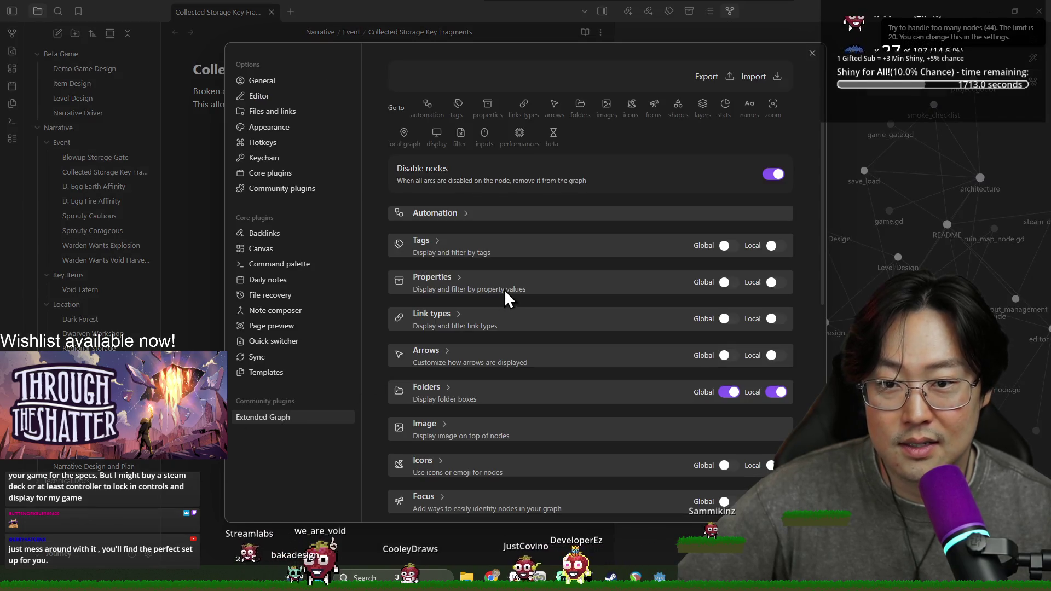
Scroll the Extended Graph settings, expanding and collapsing the Filter options
scroll(577, 208, down, 7)
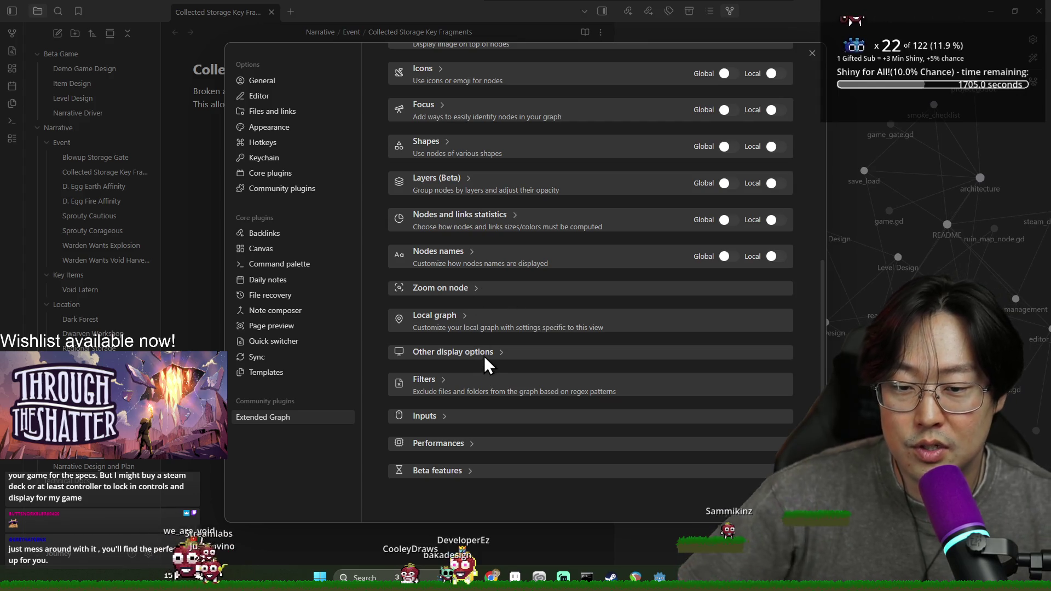
click(439, 382)
click(443, 379)
click(442, 379)
scroll(495, 438, down, 1)
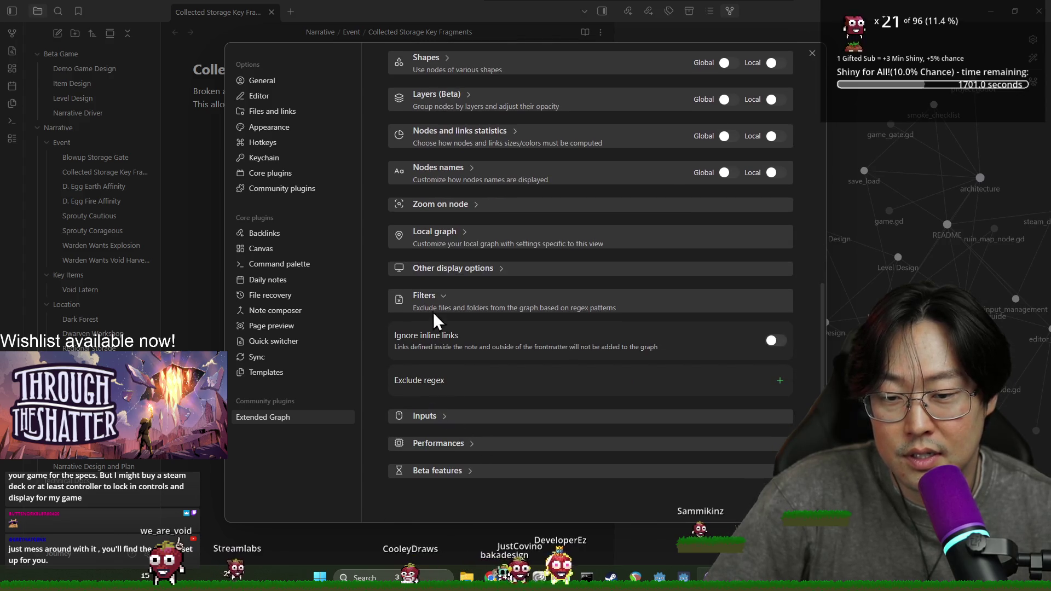
click(443, 297)
Under Performances, change Maximum number of nodes from 20 to 100, then close settings
click(466, 443)
scroll(468, 445, down, 1)
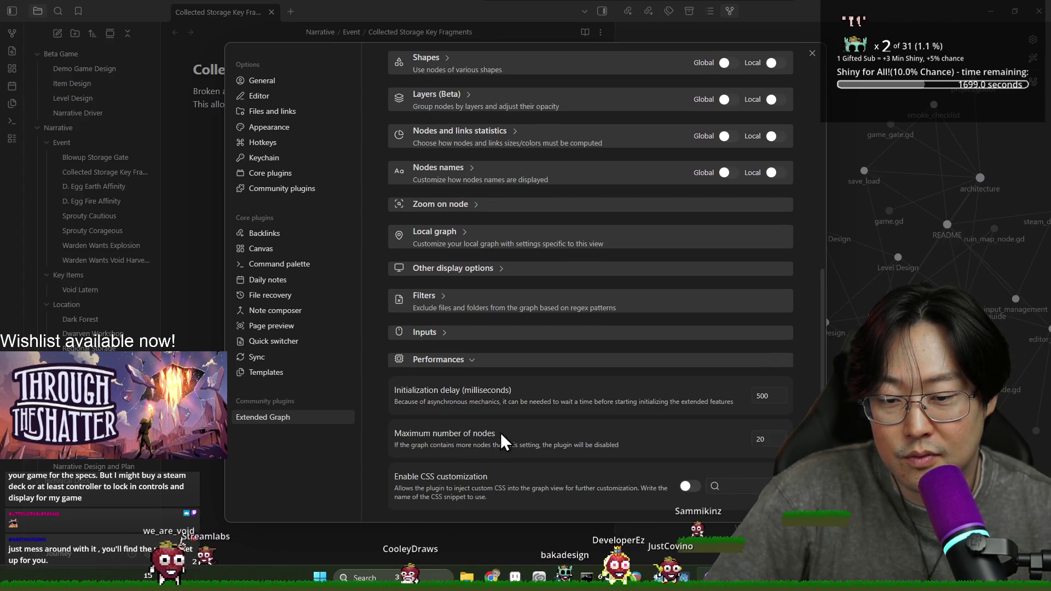
scroll(547, 405, down, 1)
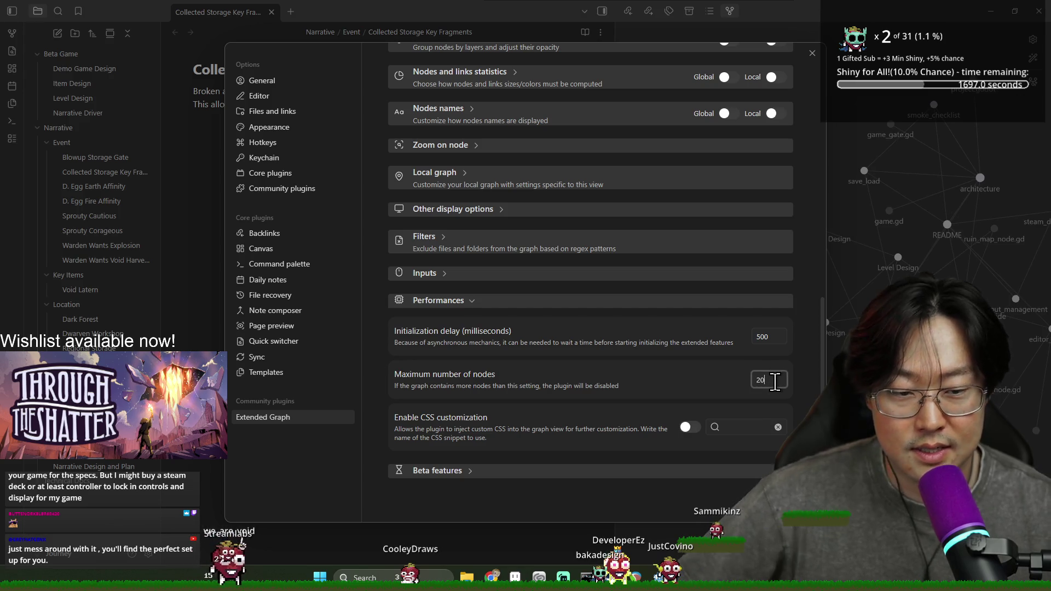
key(BackSpace)
key(BackSpace)
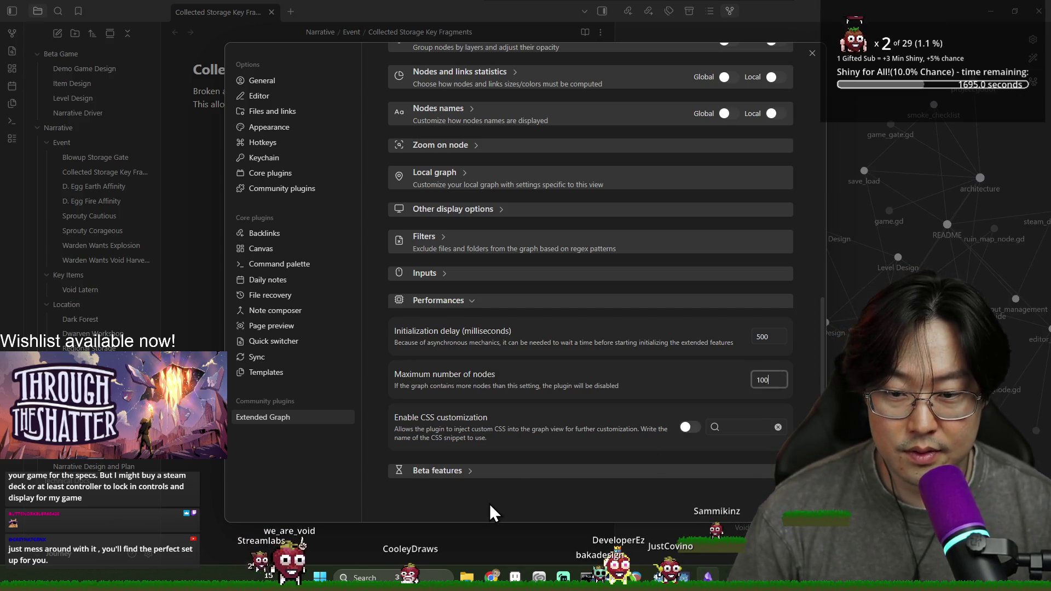
click(463, 470)
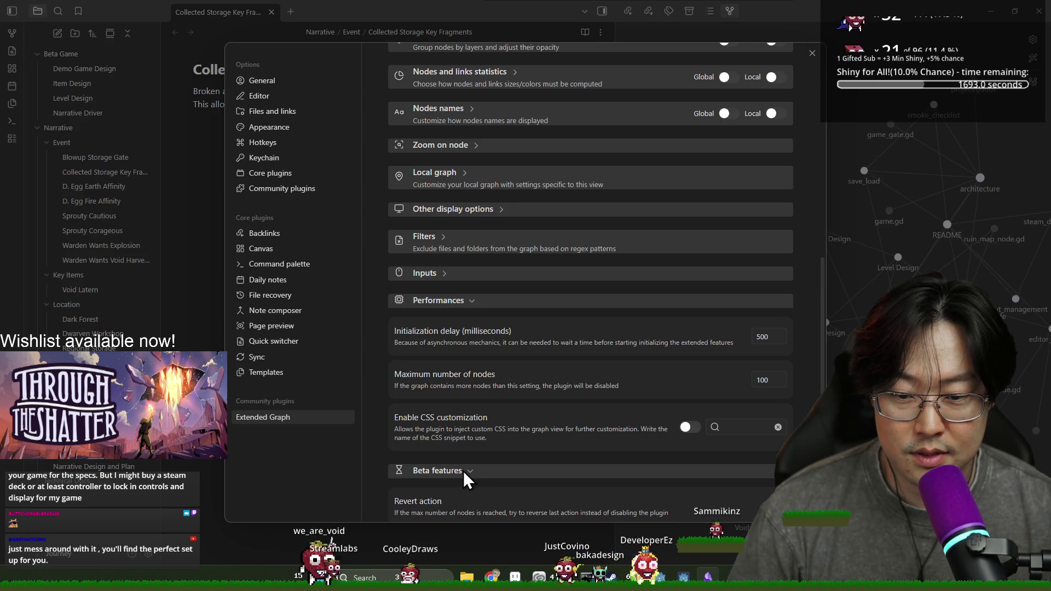
scroll(493, 463, down, 3)
click(810, 54)
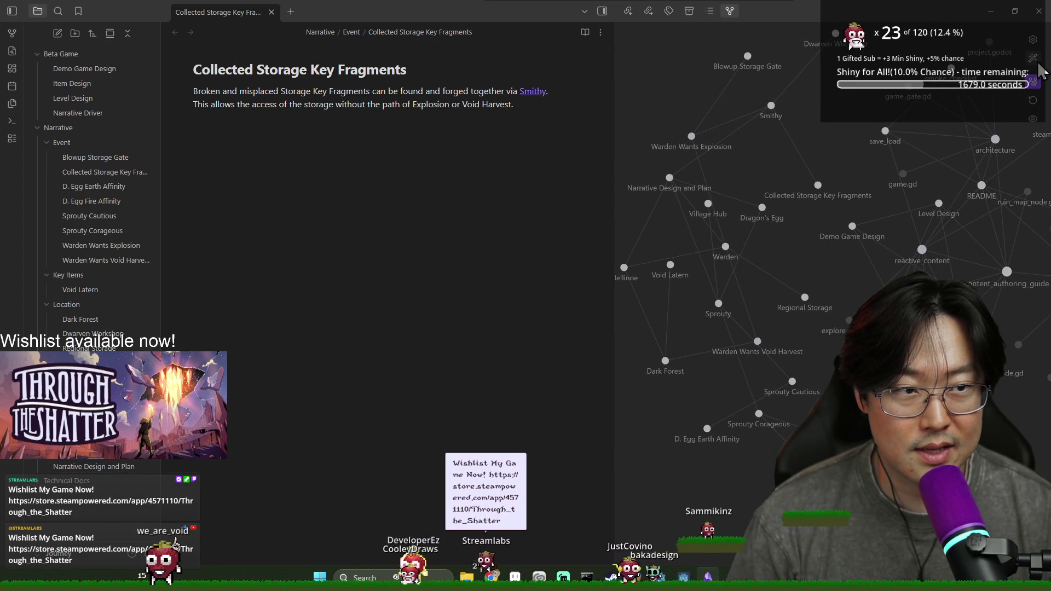
Use Folders' Toggle all to box every folder in the graph, then switch one folder off
click(1032, 39)
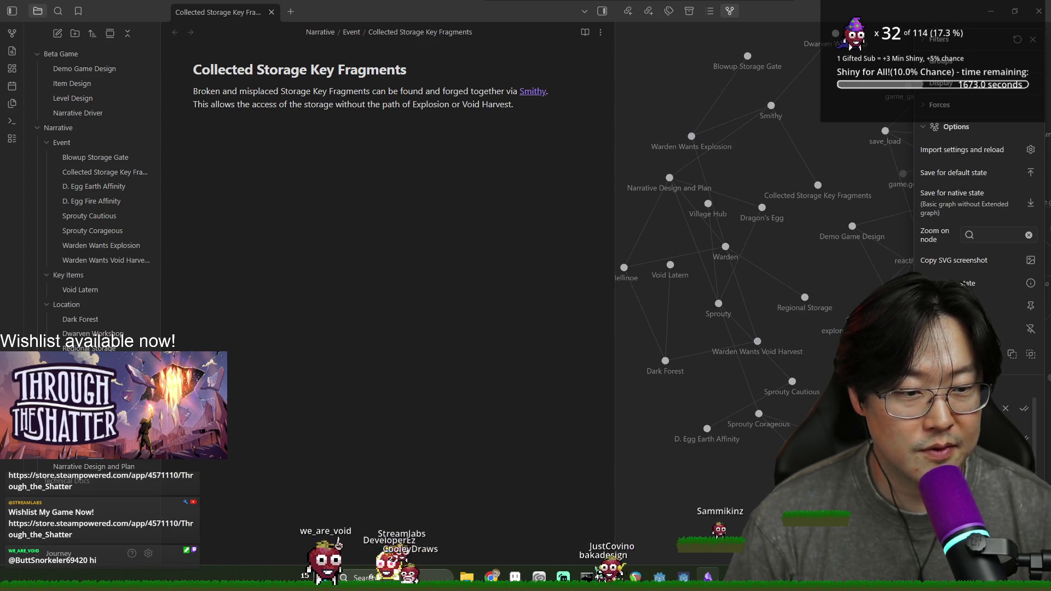
click(1018, 426)
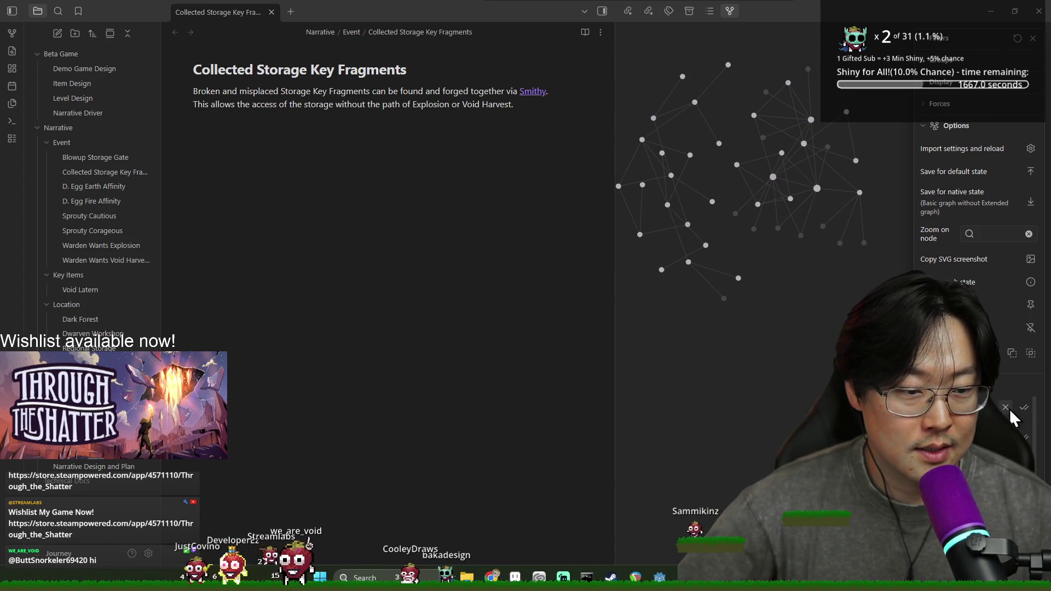
click(1027, 408)
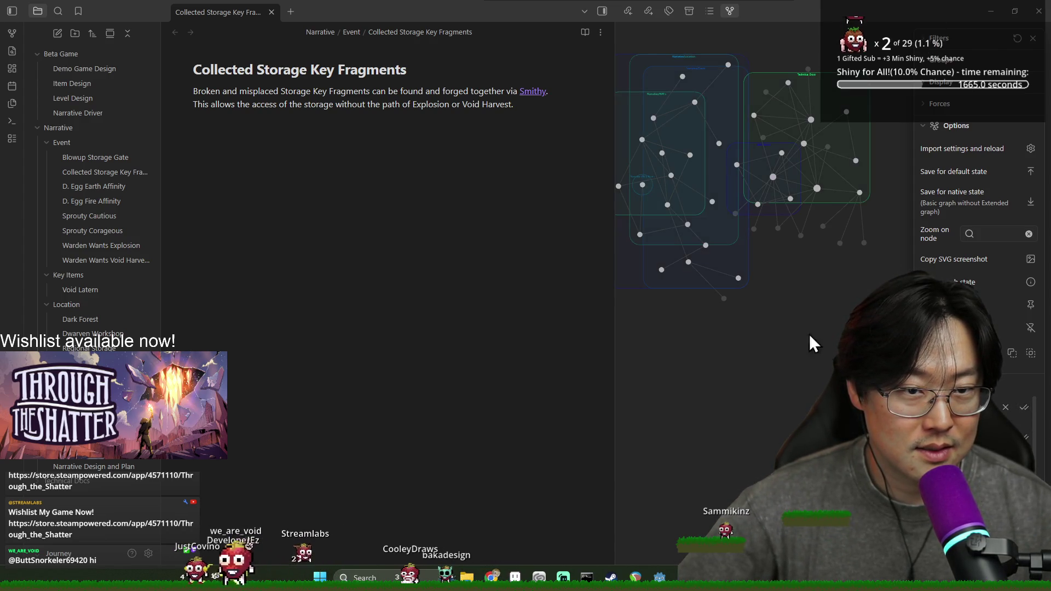
scroll(753, 262, up, 5)
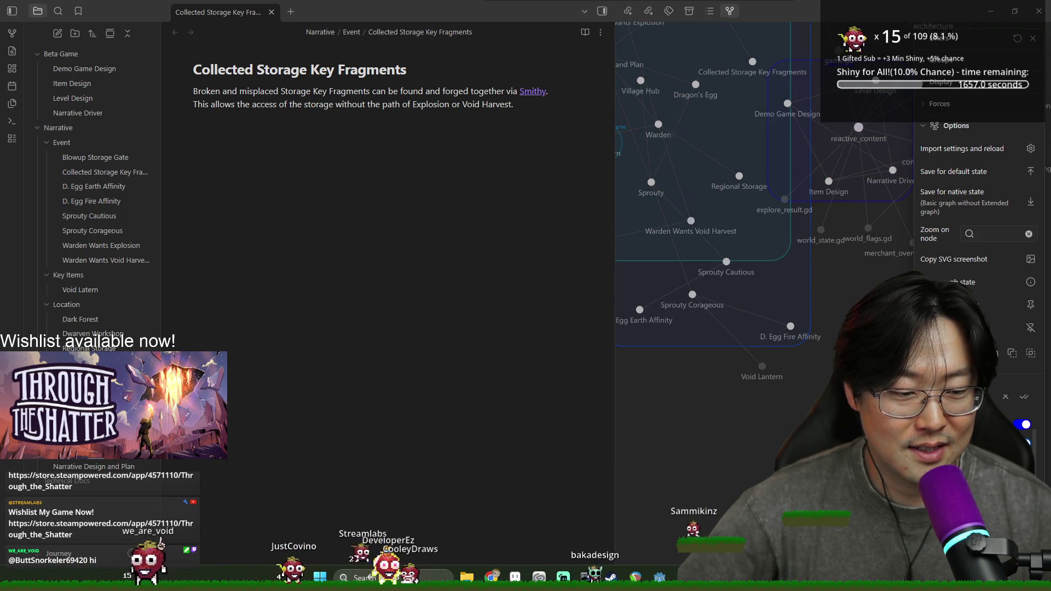
click(1023, 425)
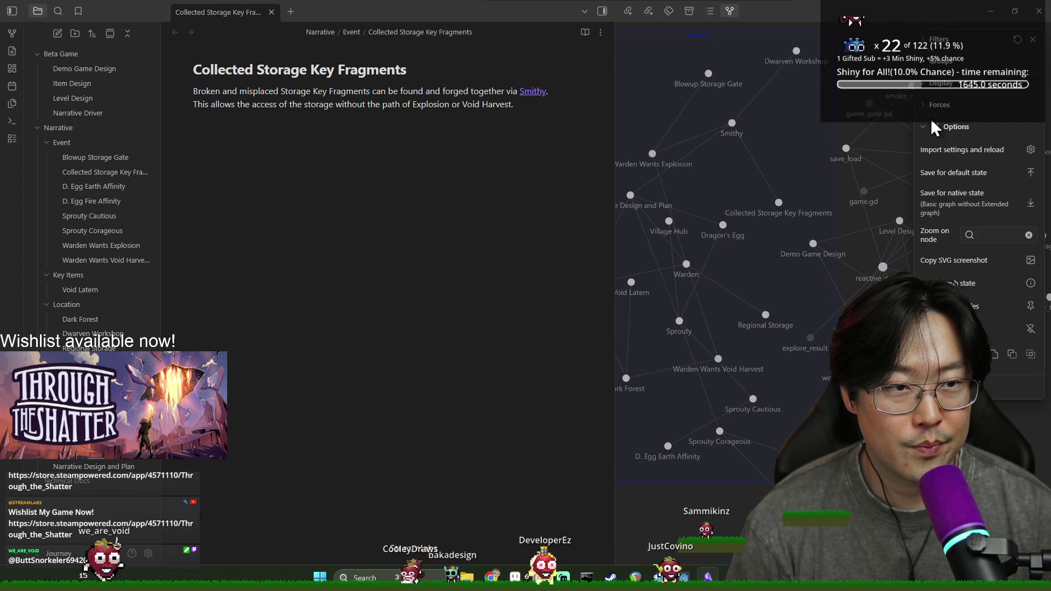
Add a Narrative colour group that turns nodes pink, then delete it
click(925, 61)
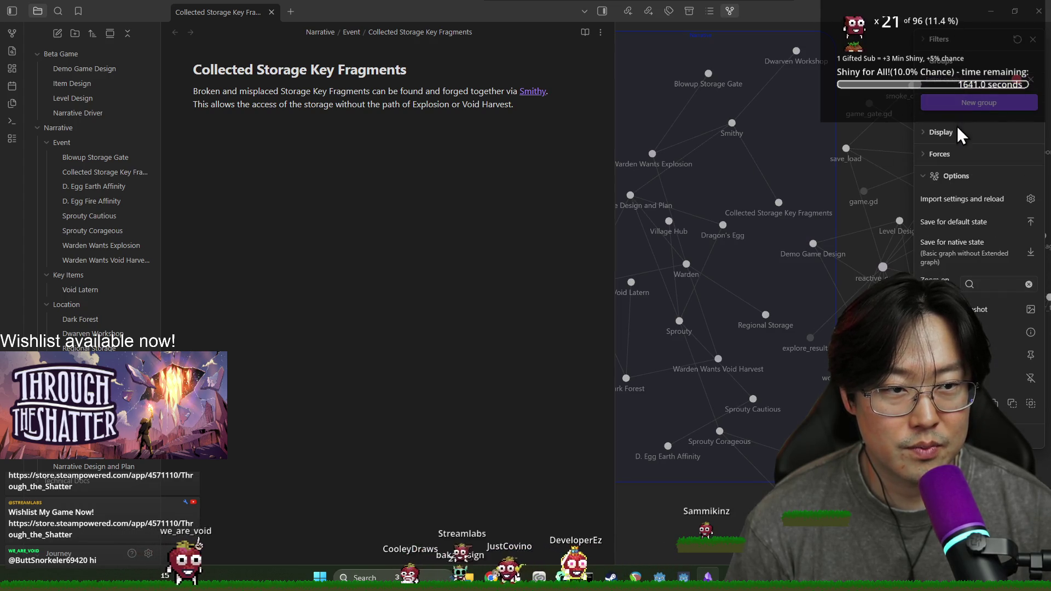
click(961, 87)
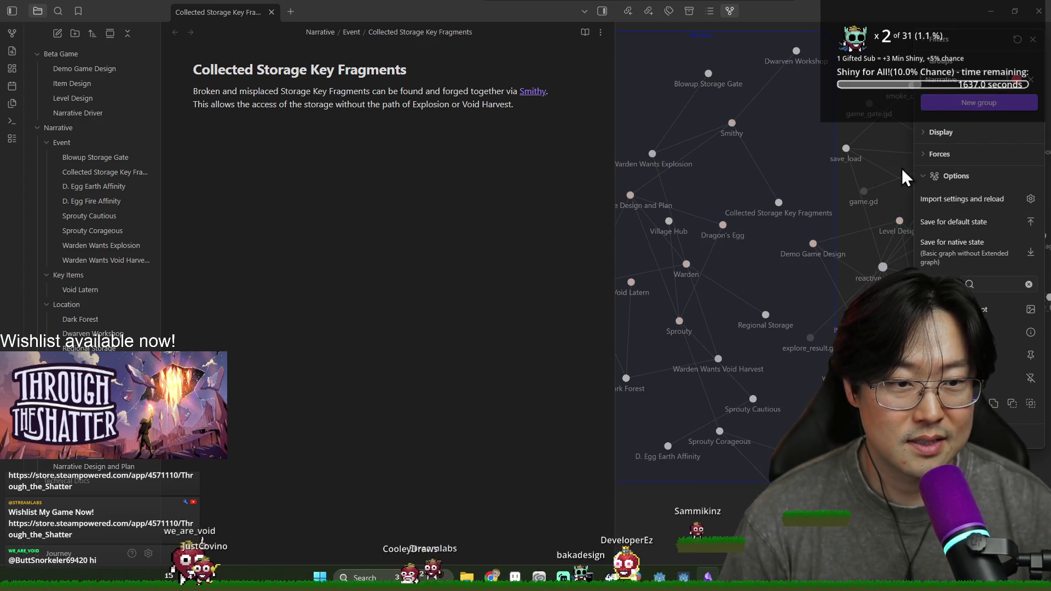
scroll(766, 164, down, 2)
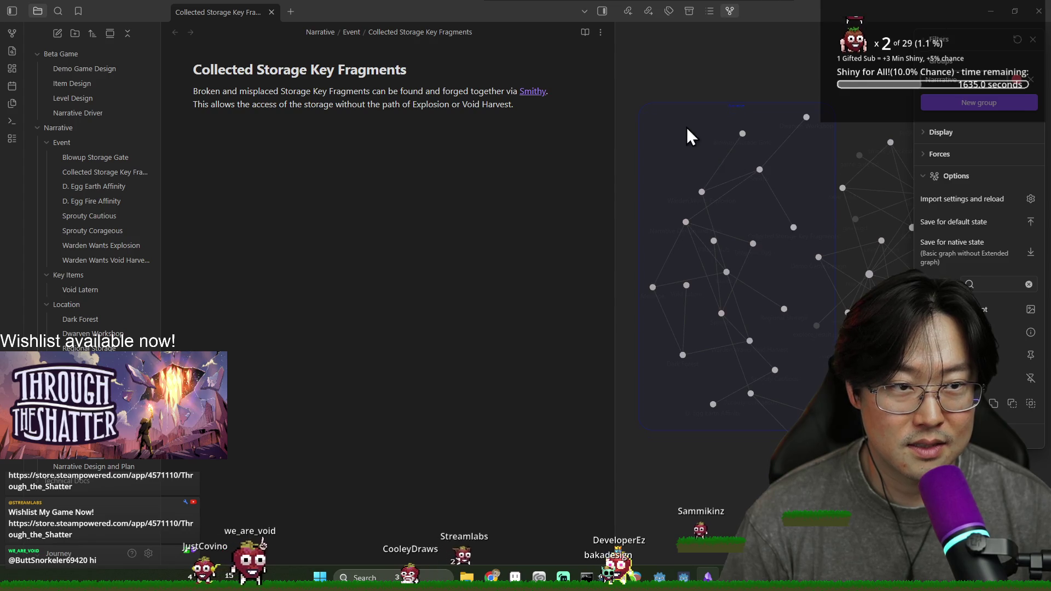
drag(723, 188, 686, 97)
mouse_move(696, 214)
mouse_down()
mouse_move(697, 122)
mouse_move(716, 144)
mouse_move(675, 51)
mouse_up()
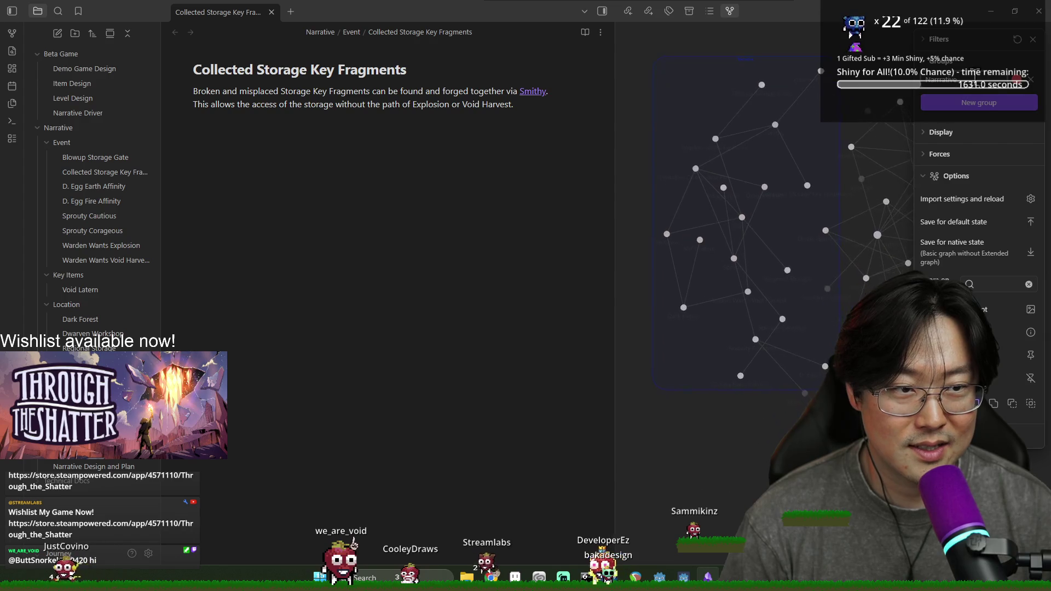
click(1030, 79)
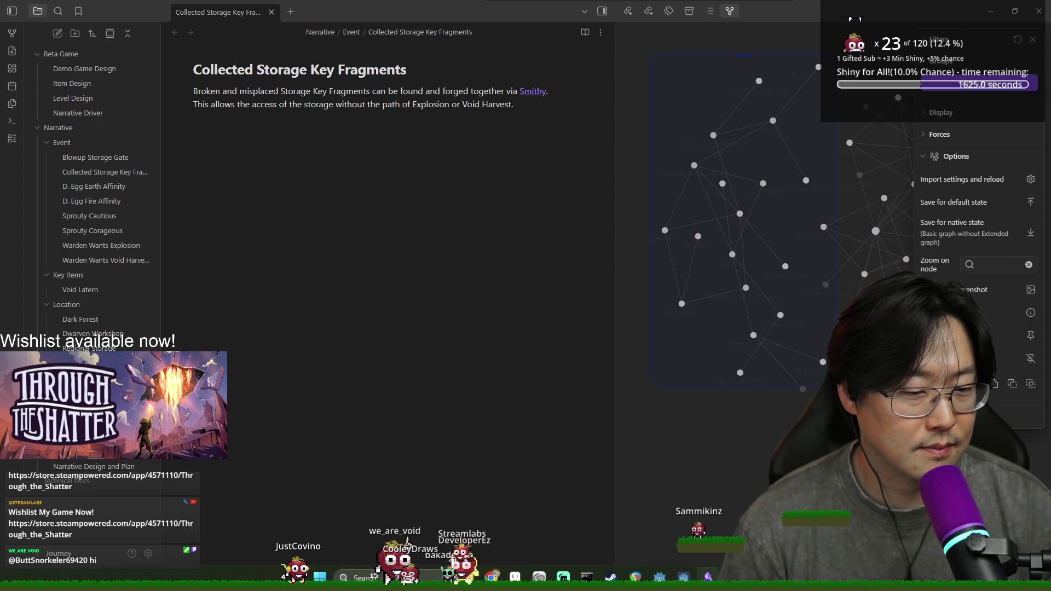
Reset the graph layout, collapse Options, and close the graph settings panel
scroll(989, 402, down, 1)
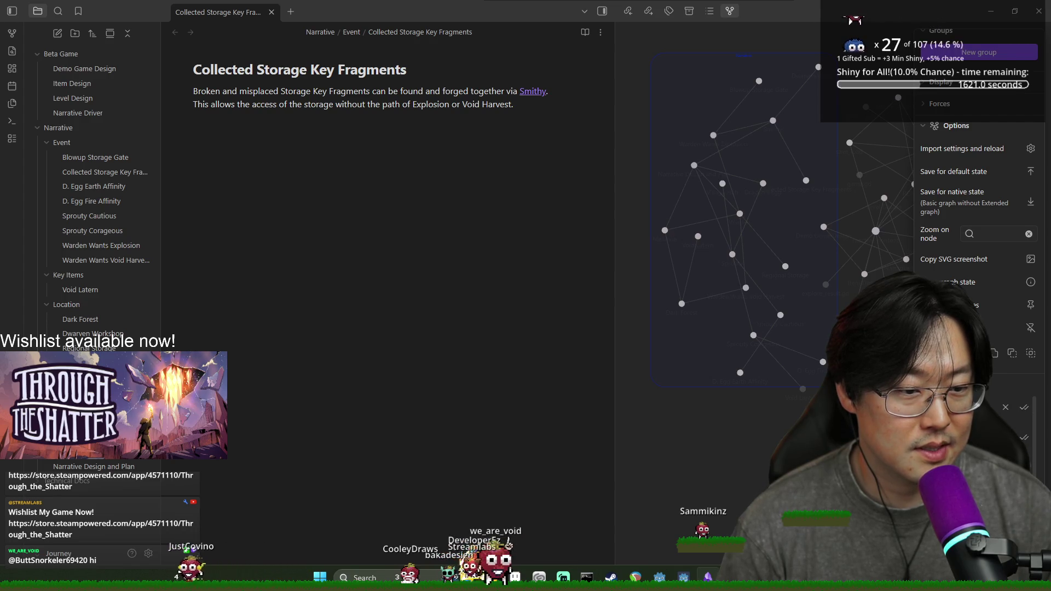
click(1029, 328)
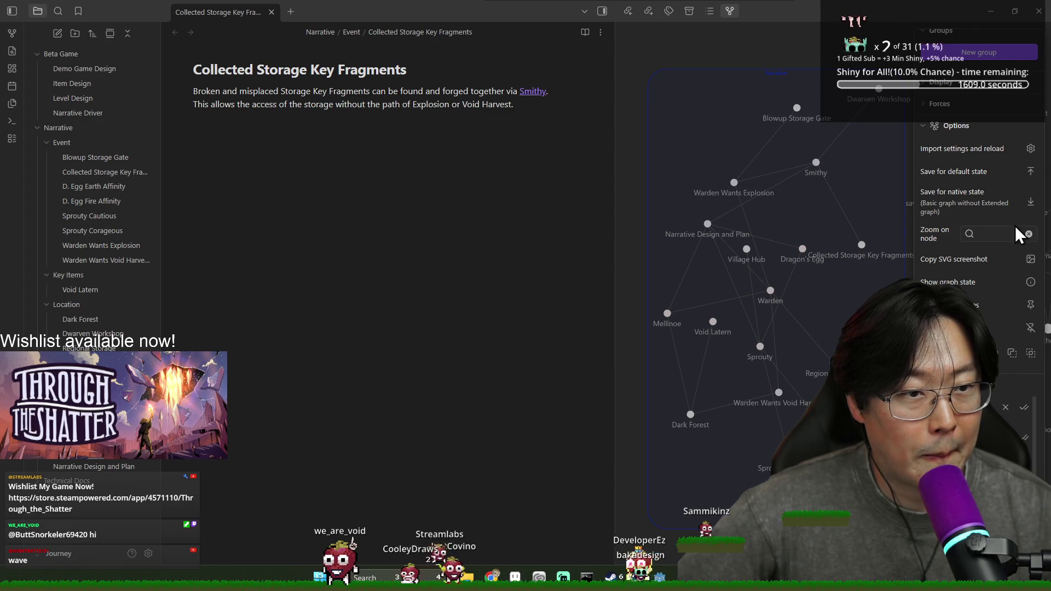
click(924, 125)
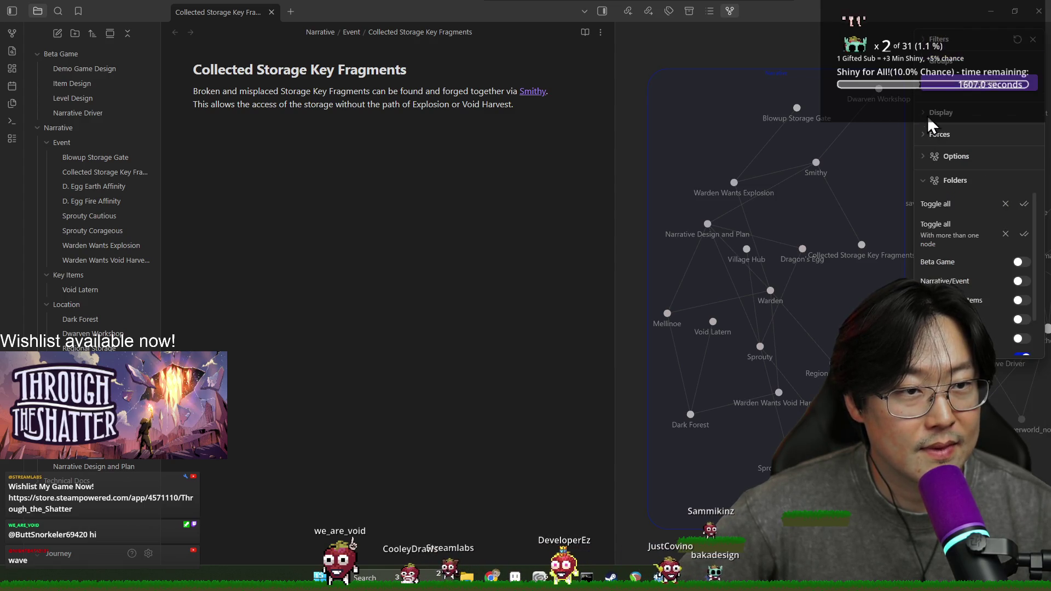
click(1031, 40)
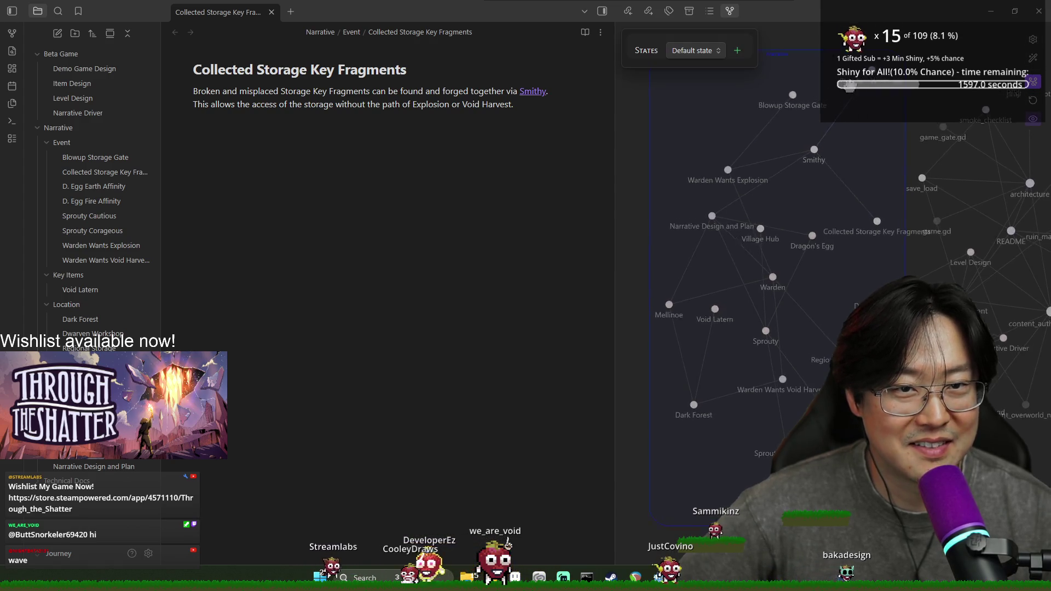
Widen the graph pane beside the note and reopen graph settings with Options expanded
click(719, 51)
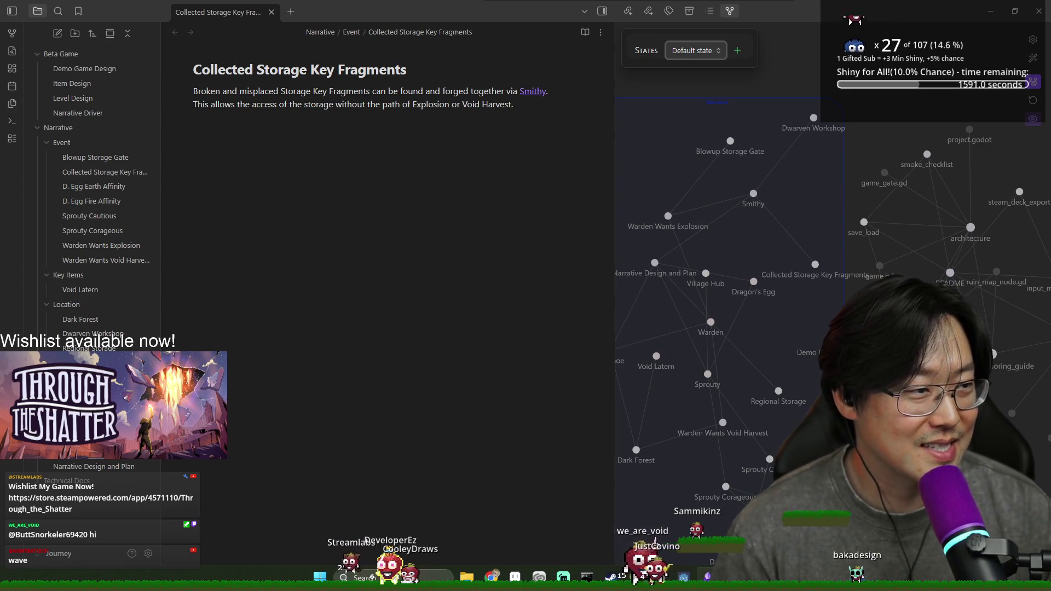
drag(616, 261, 466, 261)
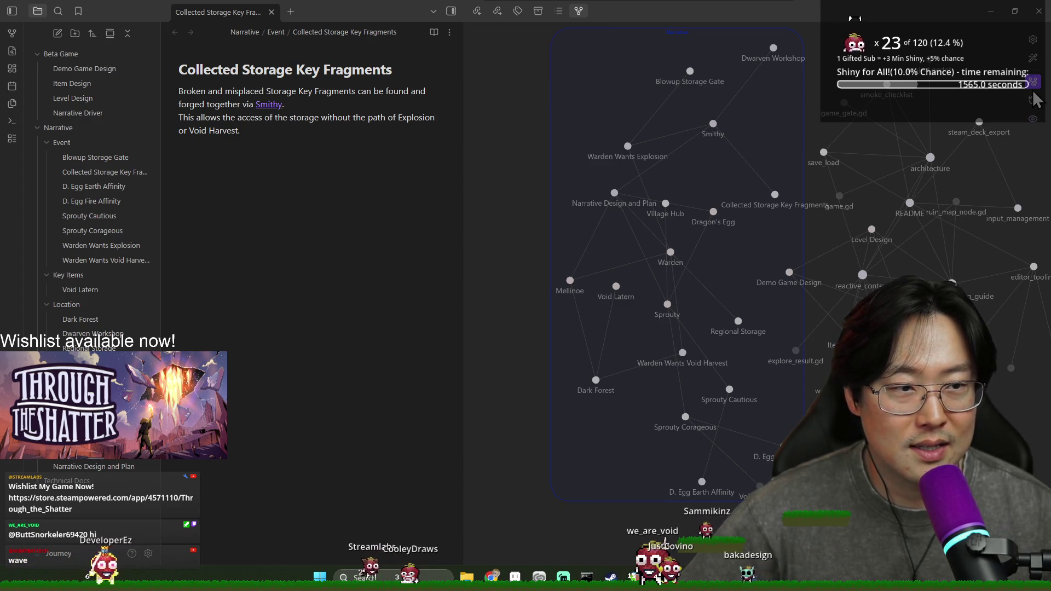
click(1033, 40)
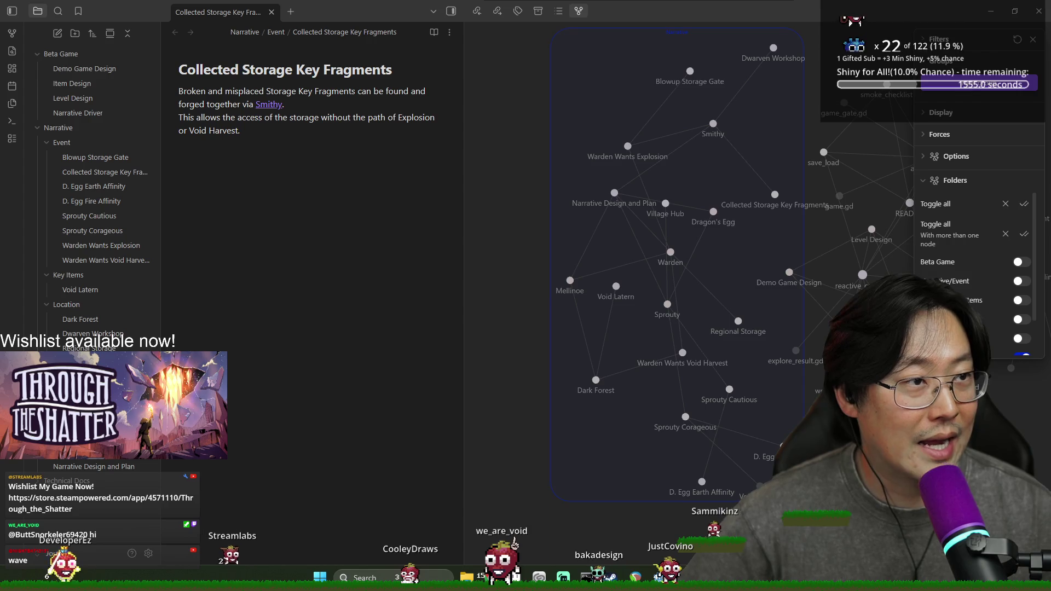
click(925, 160)
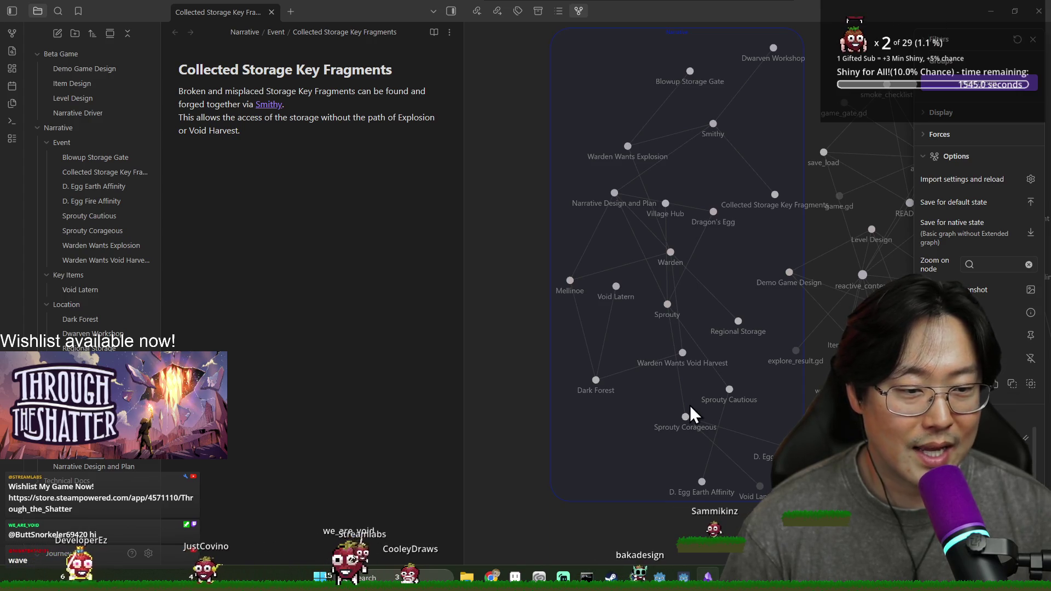
right_click(730, 390)
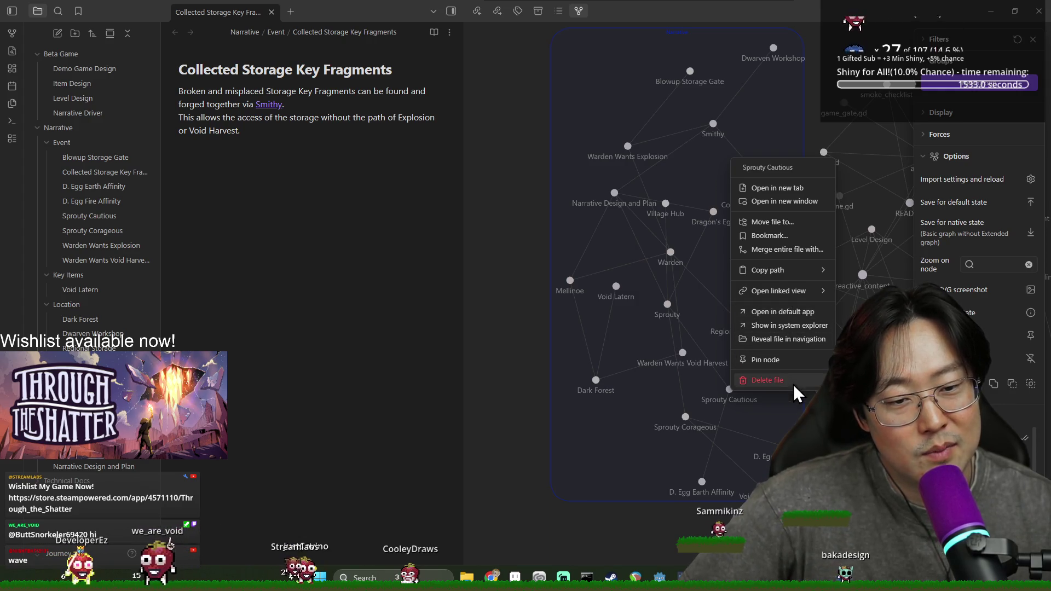
key(Escape)
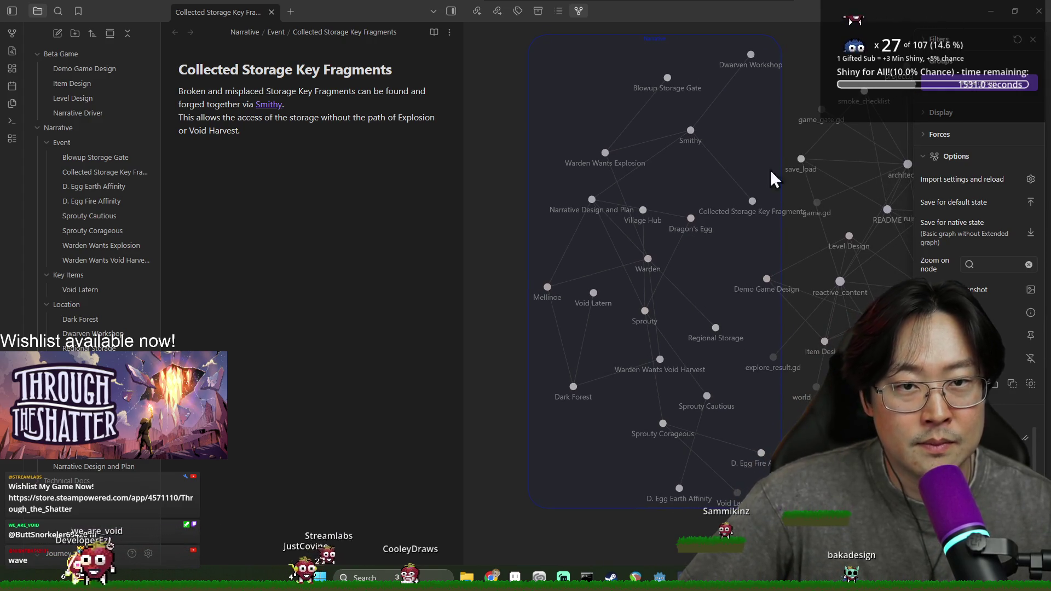
drag(645, 35, 643, 84)
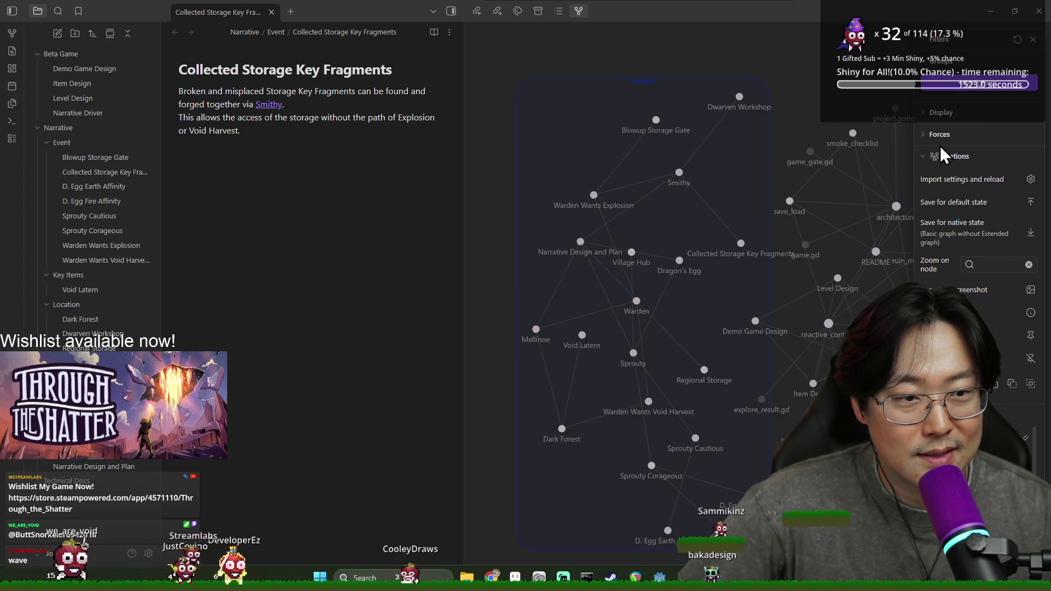
In the graph Filters, include orphan notes and try a 'Narrative/' search filter
click(924, 155)
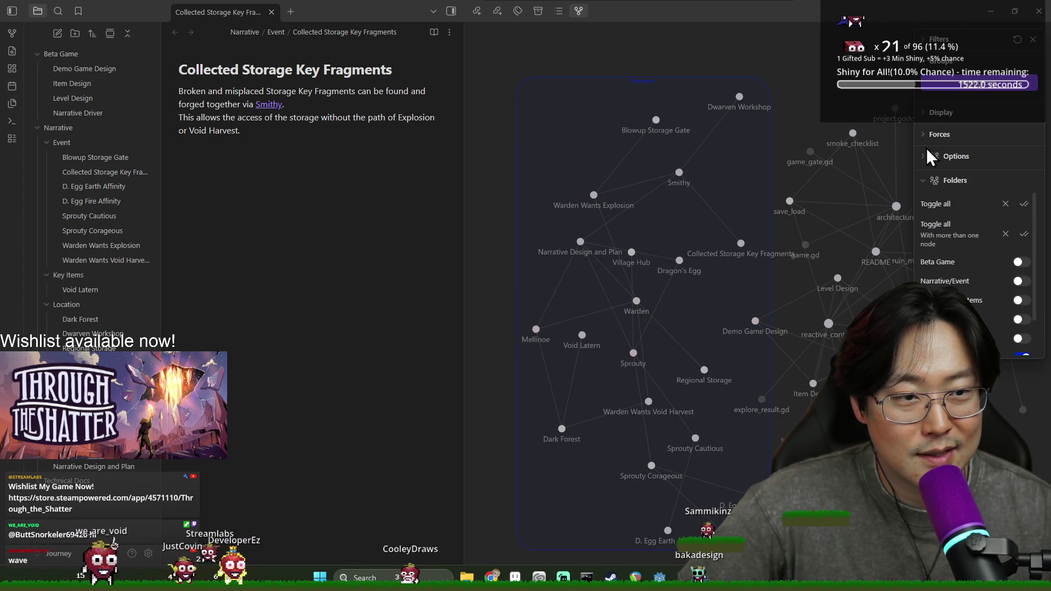
click(931, 42)
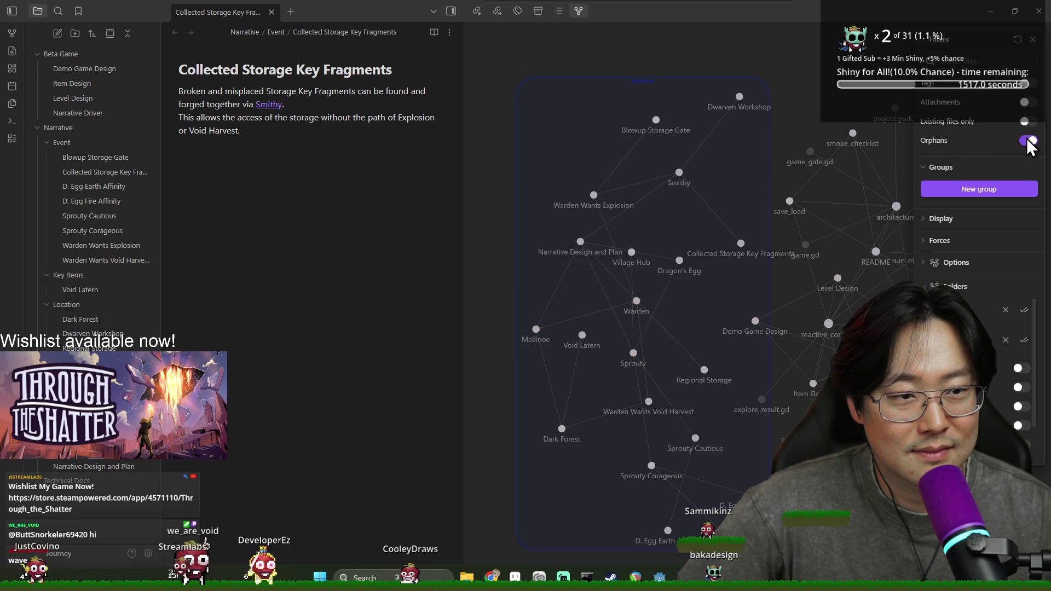
click(1028, 85)
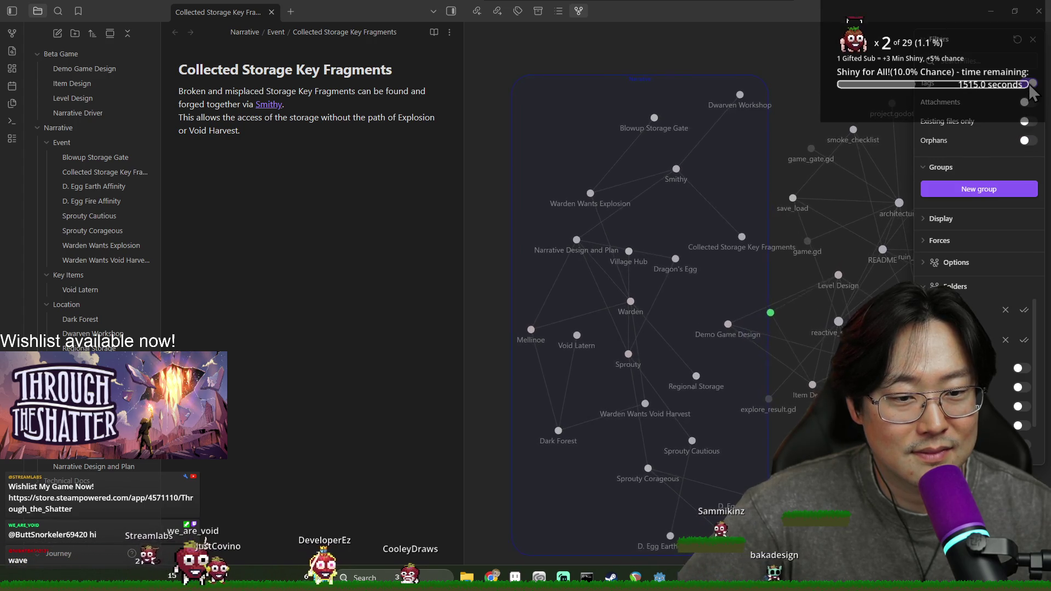
click(988, 60)
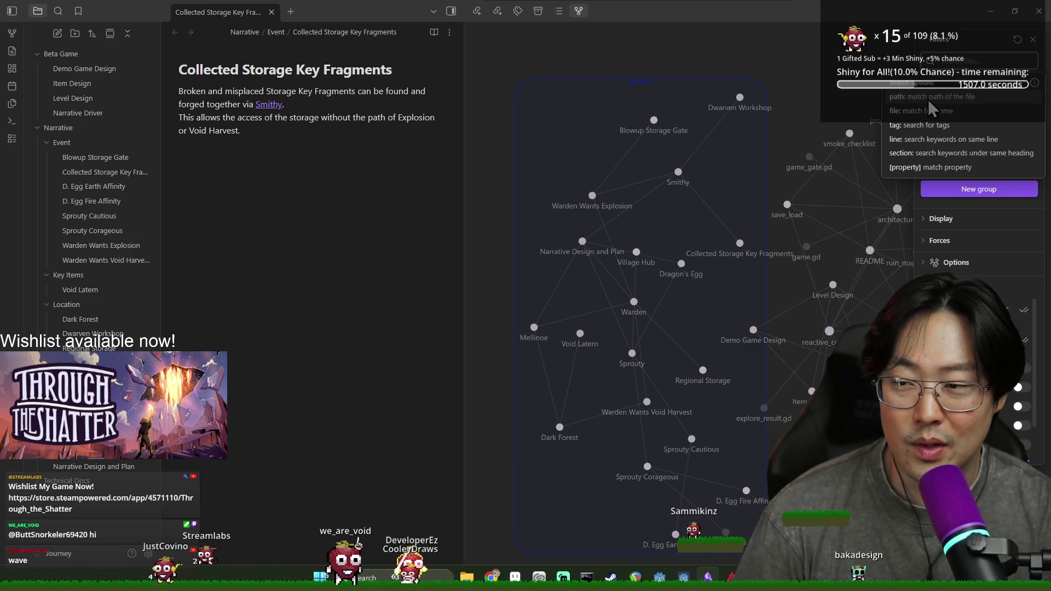
text(Narrative)
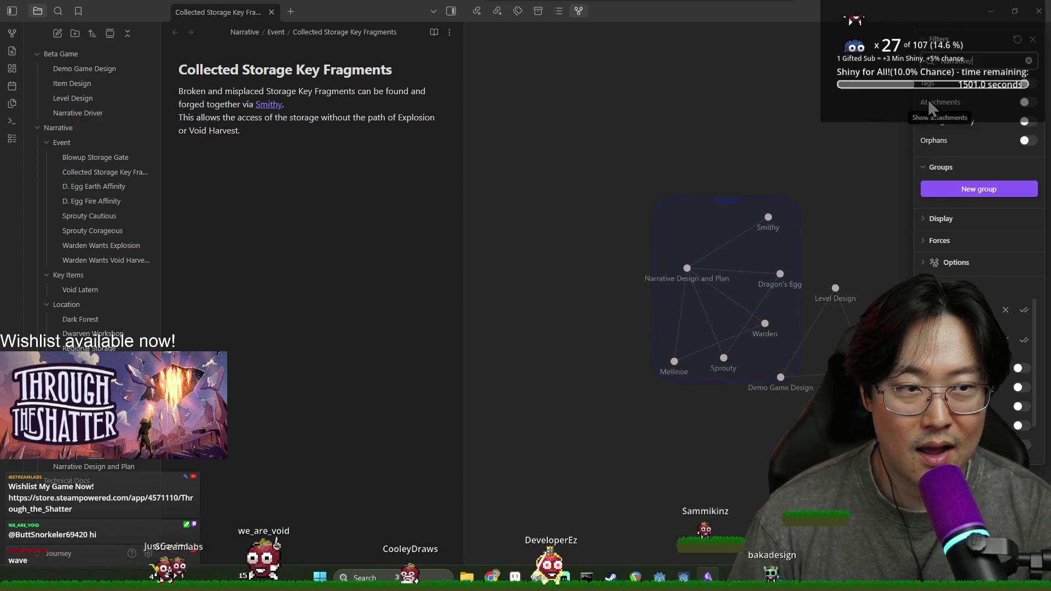
text(/)
key(BackSpace)
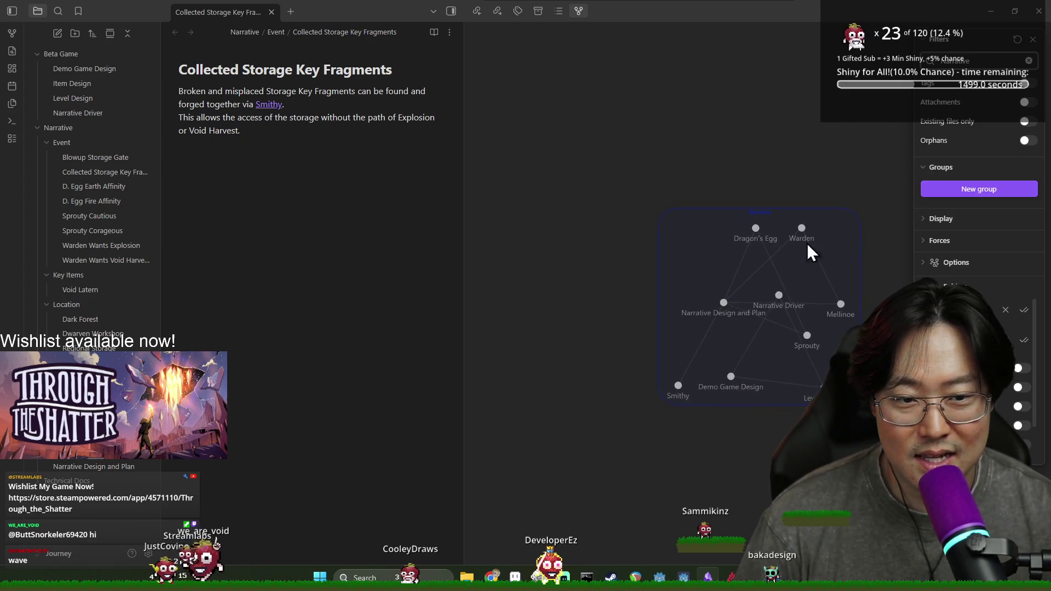
scroll(764, 229, up, 5)
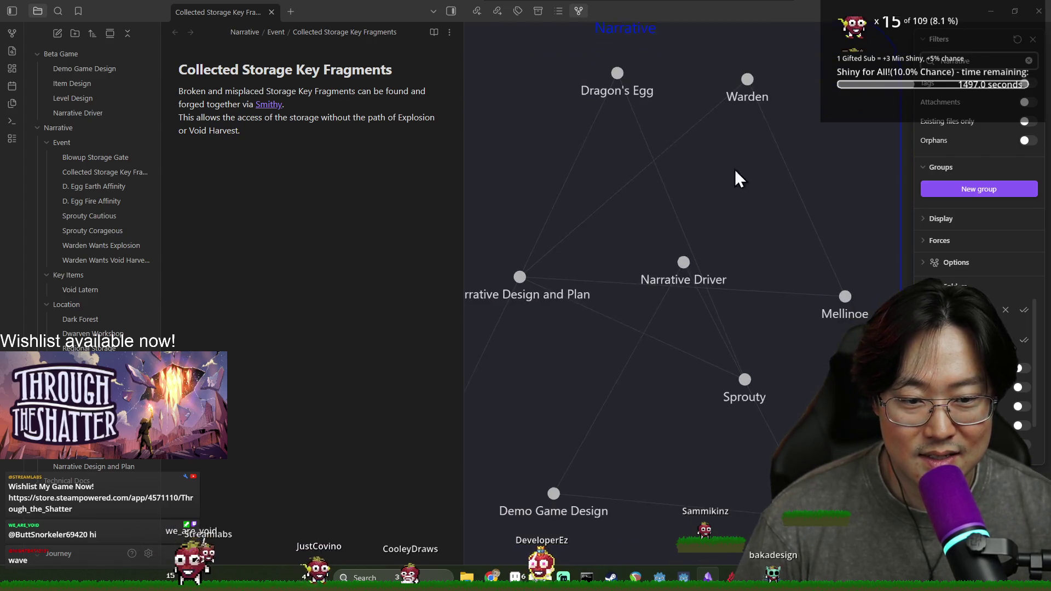
scroll(714, 271, down, 2)
Collapse the Event, Key Items, Location and NPCs folders in the file list
click(47, 145)
click(48, 157)
click(47, 172)
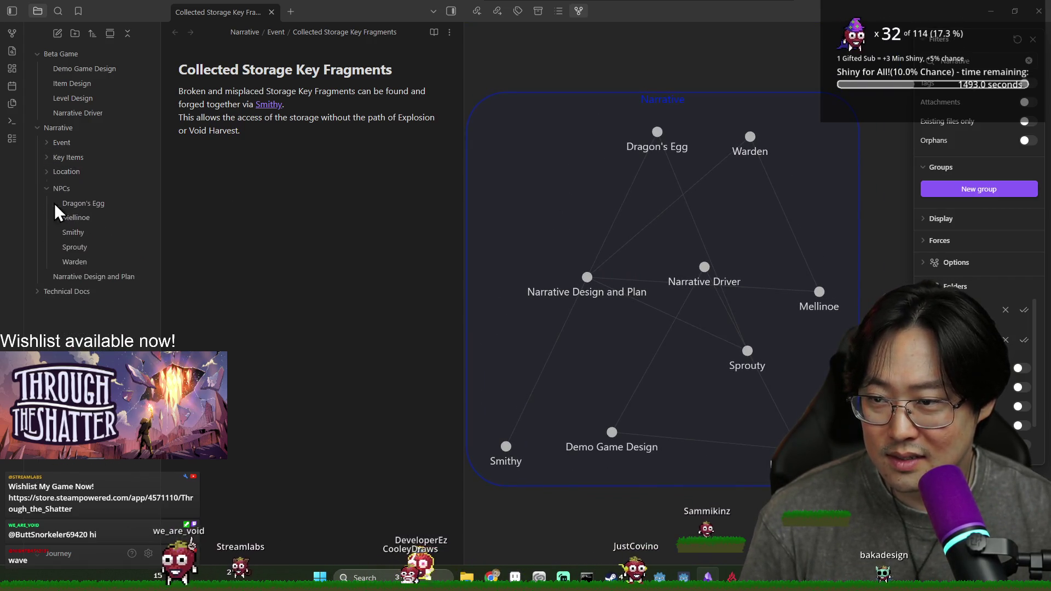
click(48, 186)
Move the Narrative Design and Plan node and filter the graph by 'path: Narr' to the Narrative folder
drag(574, 285, 516, 209)
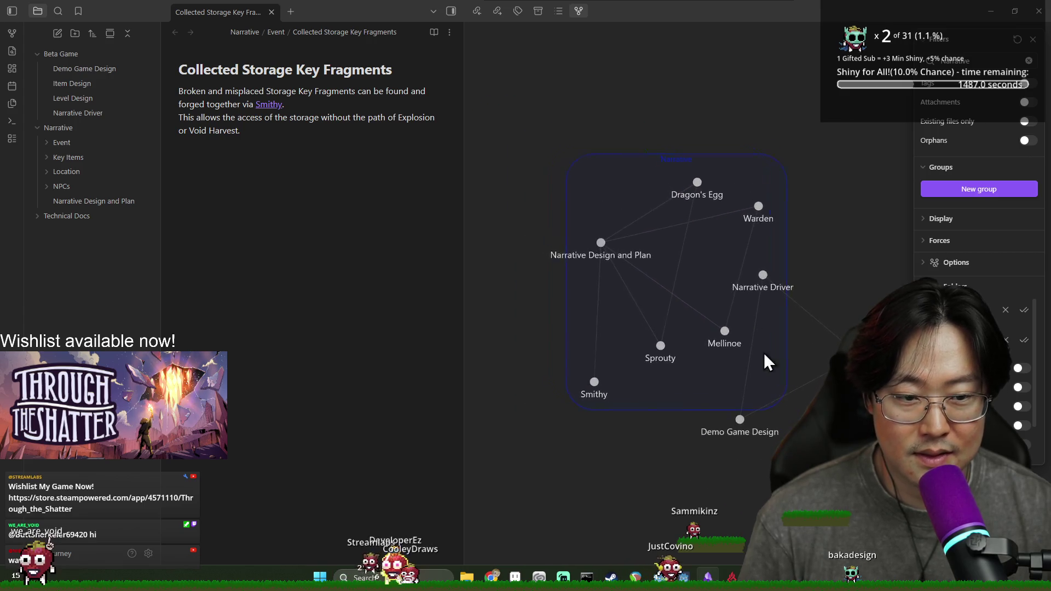
click(996, 58)
text(path: Narr)
click(970, 81)
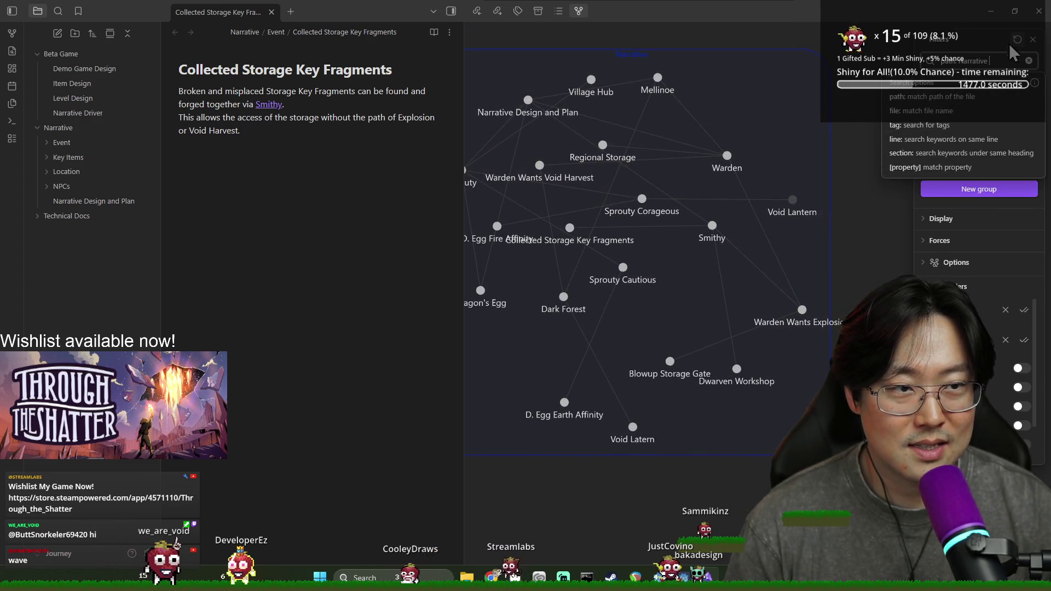
Close the graph settings and move the Narrative Design and Plan node across the graph
click(922, 39)
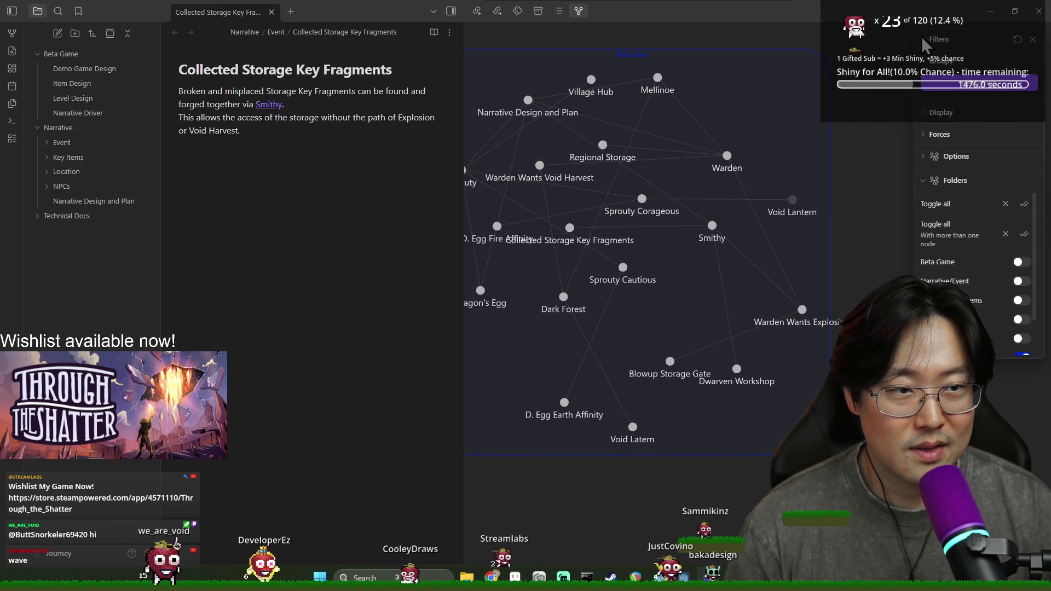
click(1032, 41)
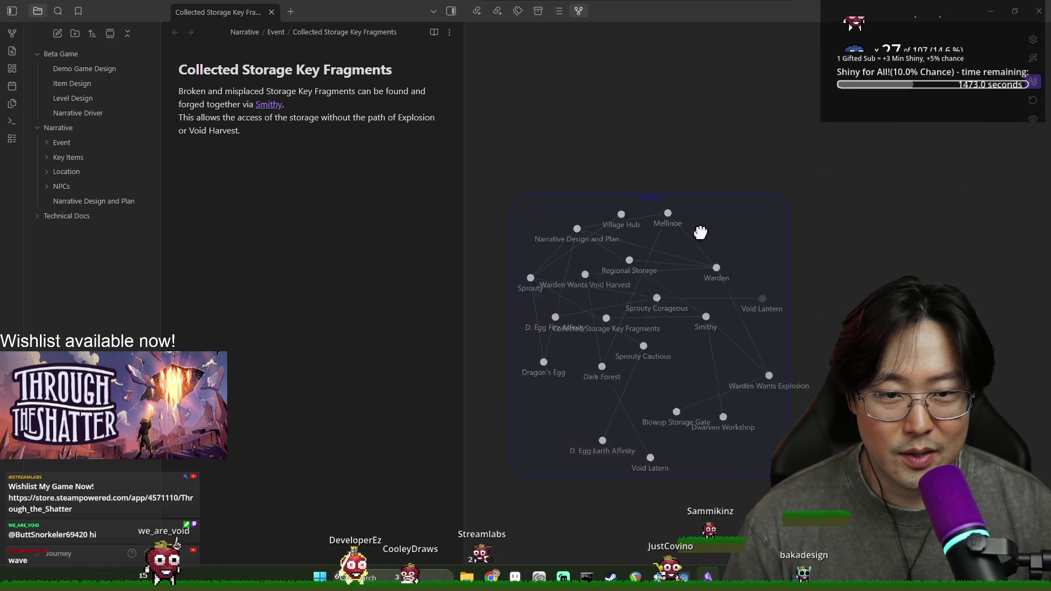
mouse_move(605, 206)
mouse_down()
mouse_move(1034, 93)
mouse_move(798, 294)
mouse_move(1048, 241)
mouse_move(812, 310)
mouse_up()
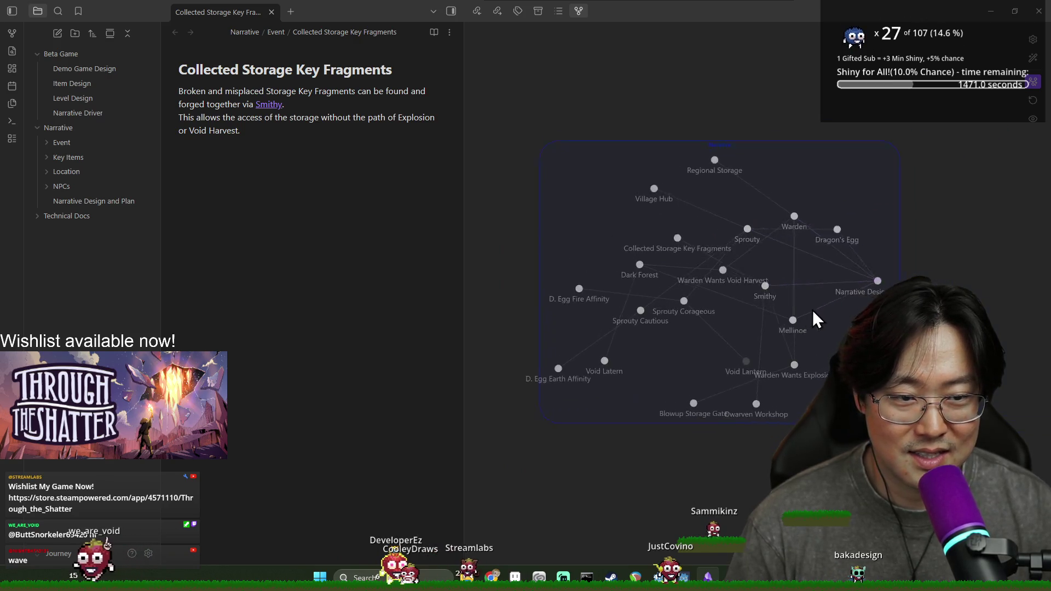
Switch to the whole-vault graph and filter it by path to the Narrative folder
click(1034, 103)
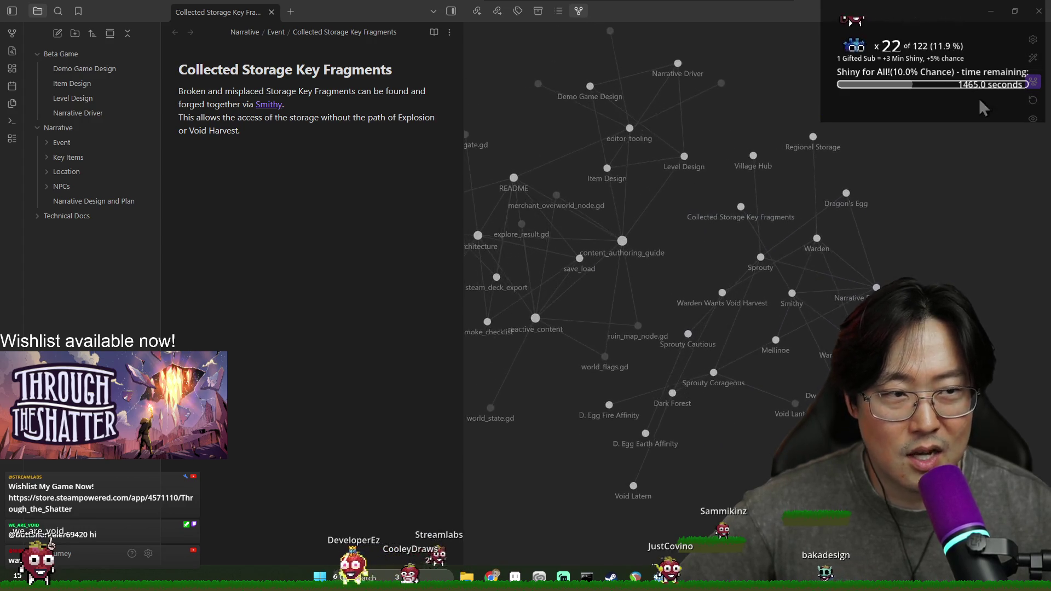
click(1034, 41)
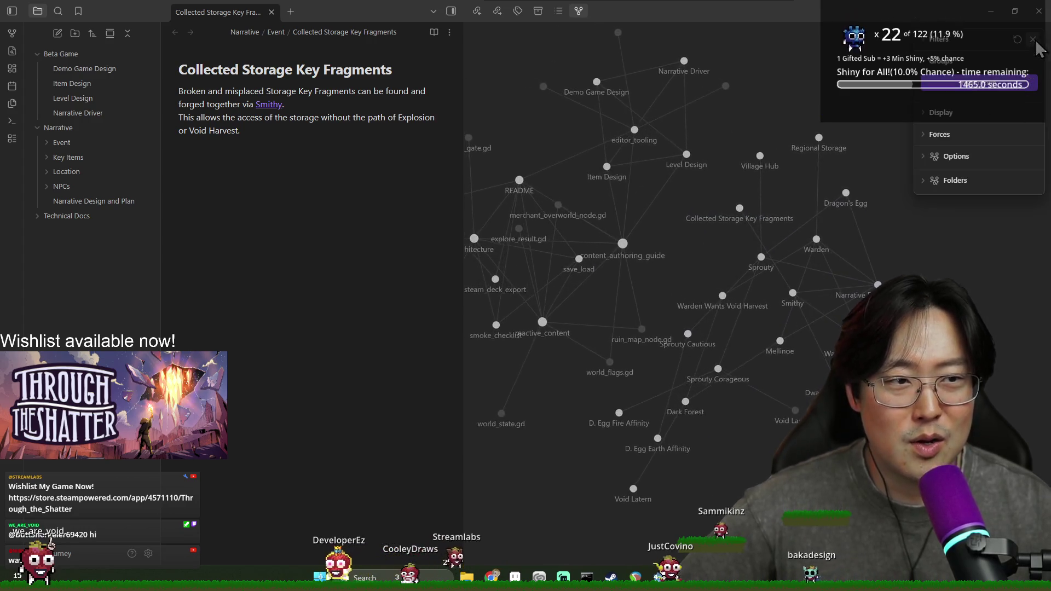
click(925, 42)
click(980, 61)
text(path: N)
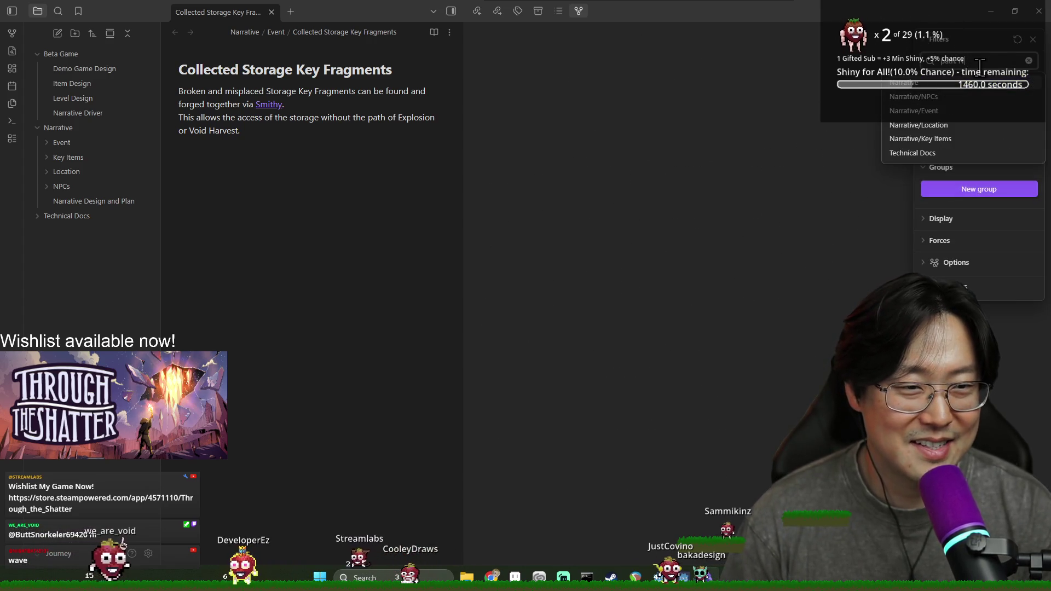
click(914, 97)
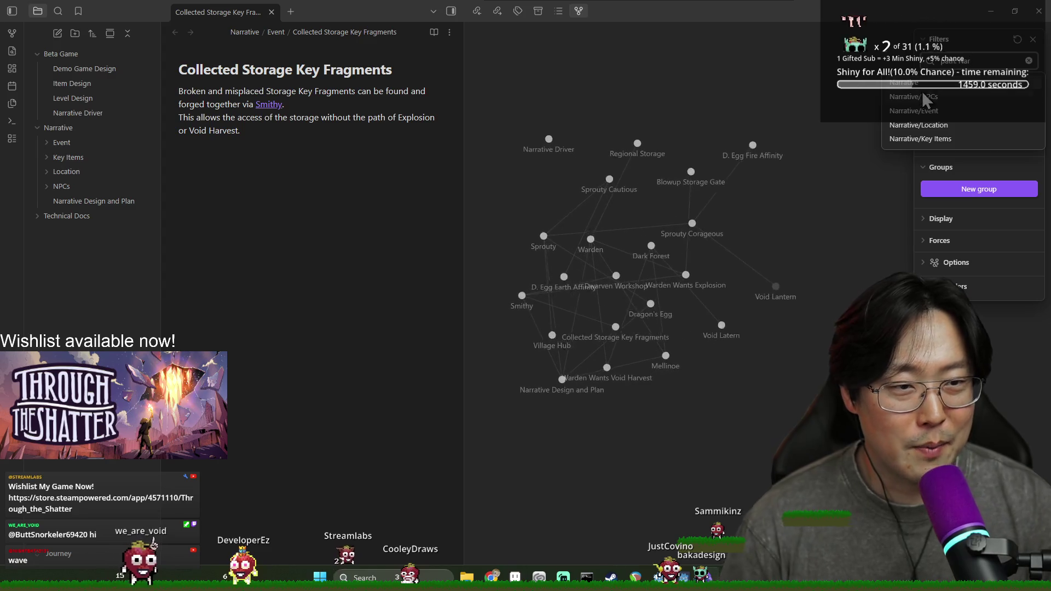
click(1033, 39)
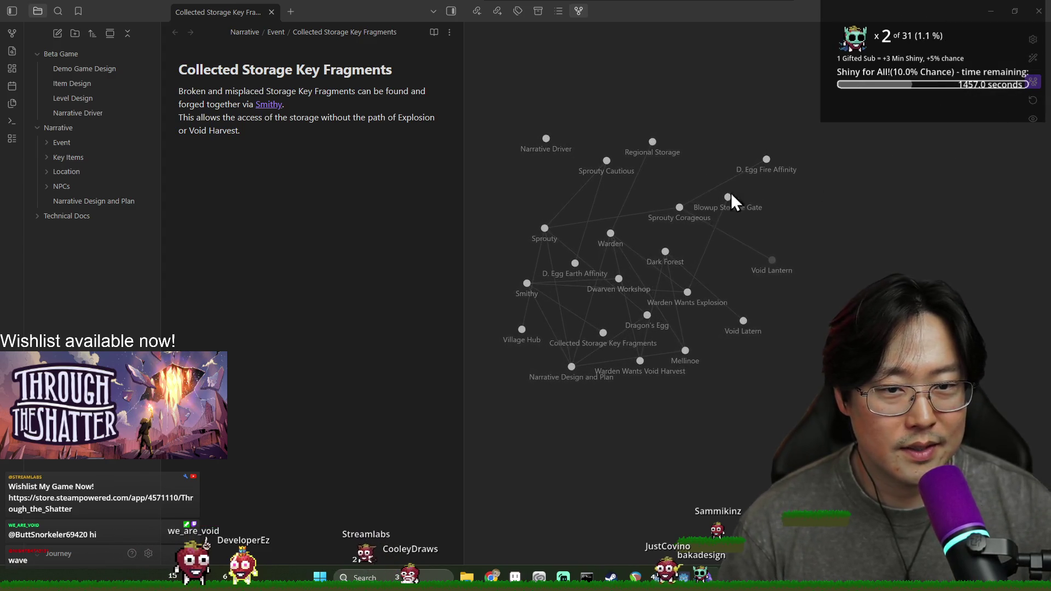
Move the Narrative Driver node and remove the trailing space from the path:Narrative filter
drag(538, 147, 605, 104)
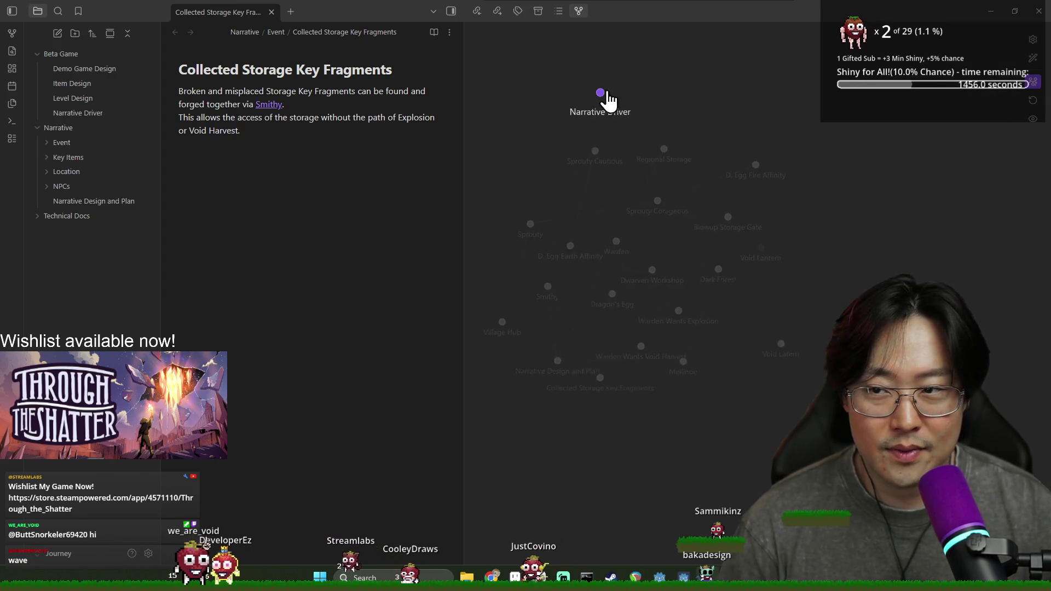
click(1033, 39)
click(985, 61)
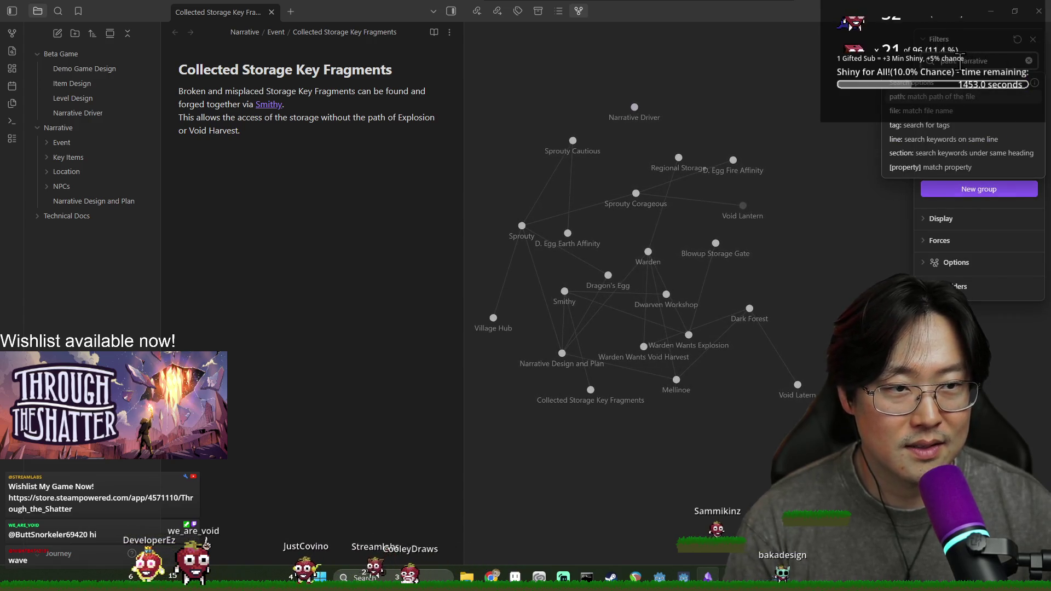
click(1011, 60)
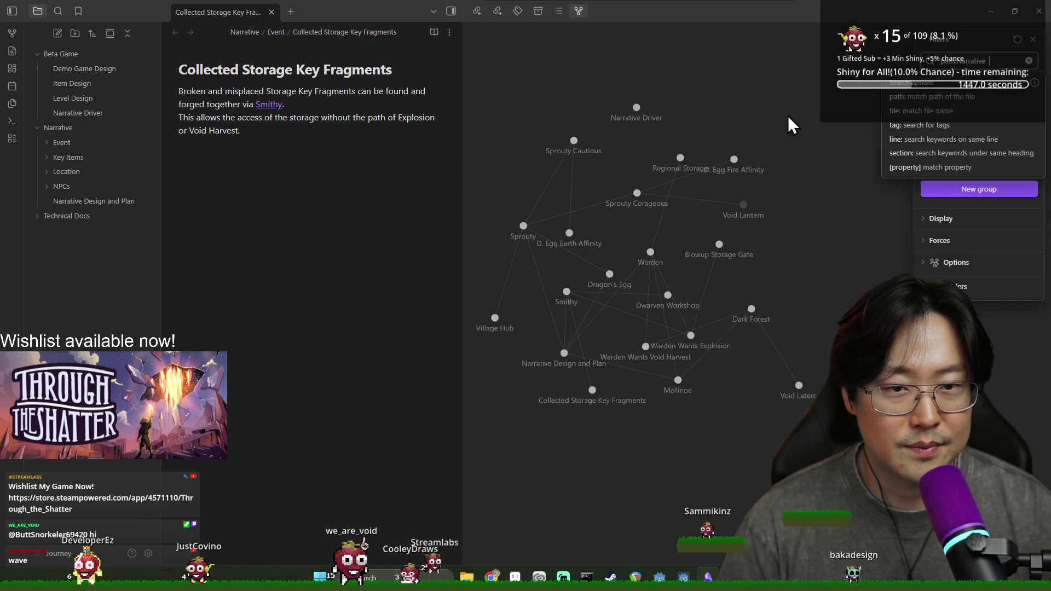
click(1018, 59)
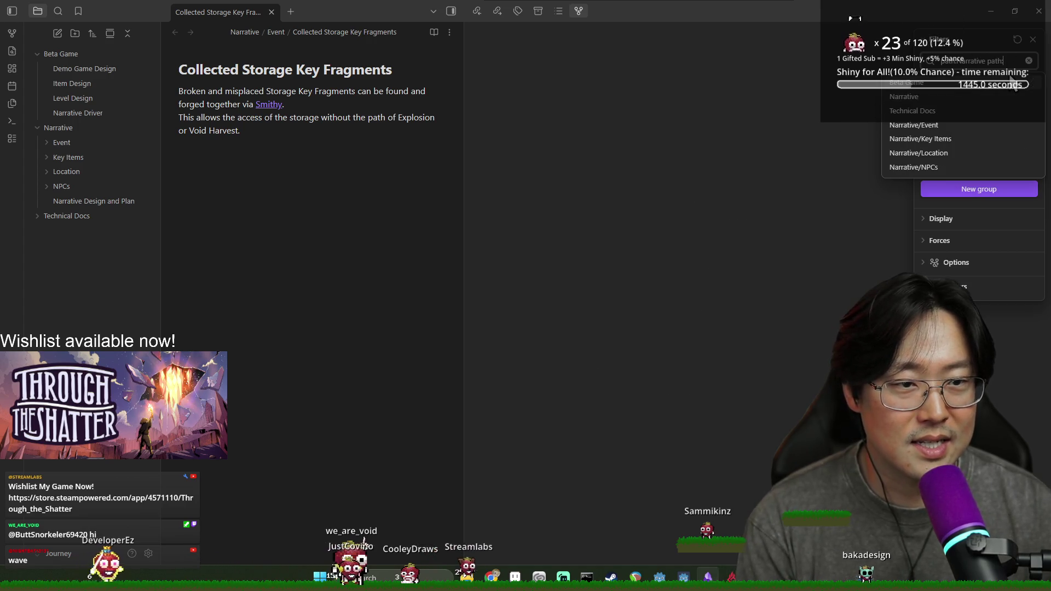
key(BackSpace)
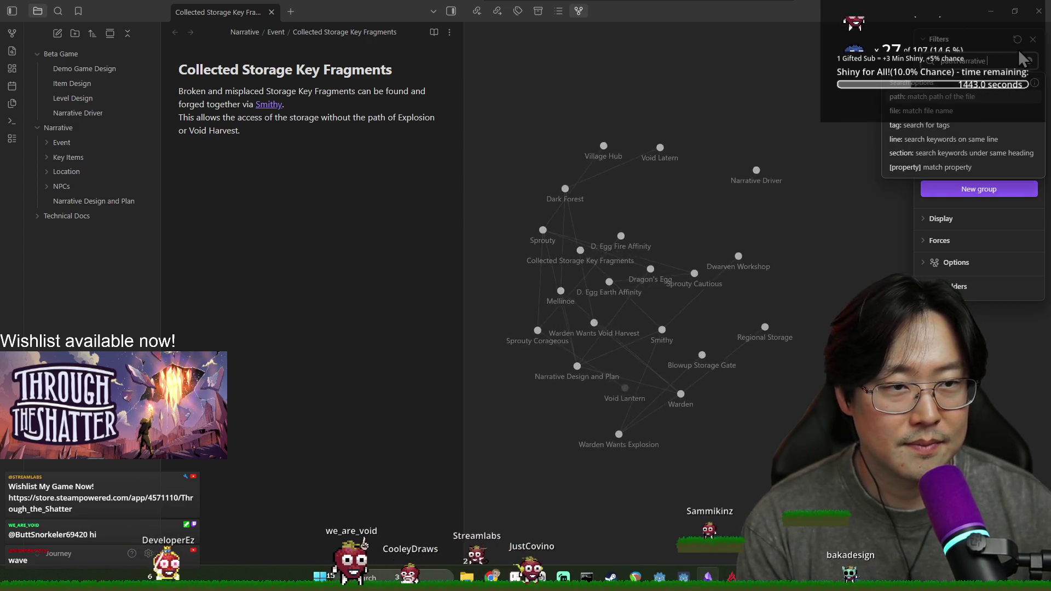
click(1032, 40)
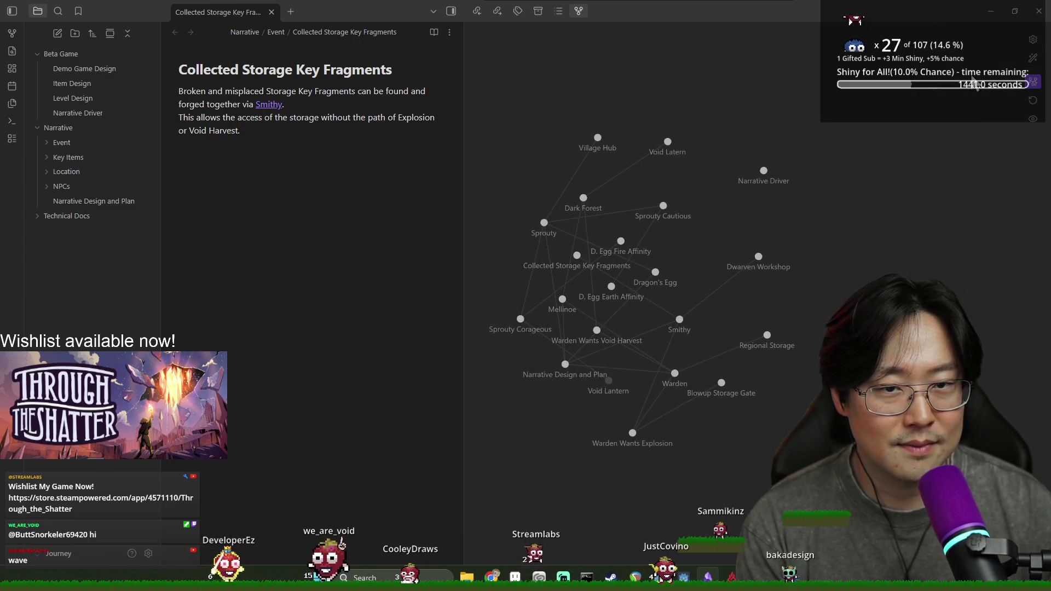
Rearrange the Sprouty, Egg Earth Affinity, Warden and Void Lantern nodes, then replay the layout animation
mouse_move(546, 232)
mouse_down()
mouse_move(868, 211)
mouse_move(891, 239)
mouse_up()
mouse_move(602, 134)
mouse_down()
mouse_move(938, 137)
mouse_move(992, 208)
mouse_up()
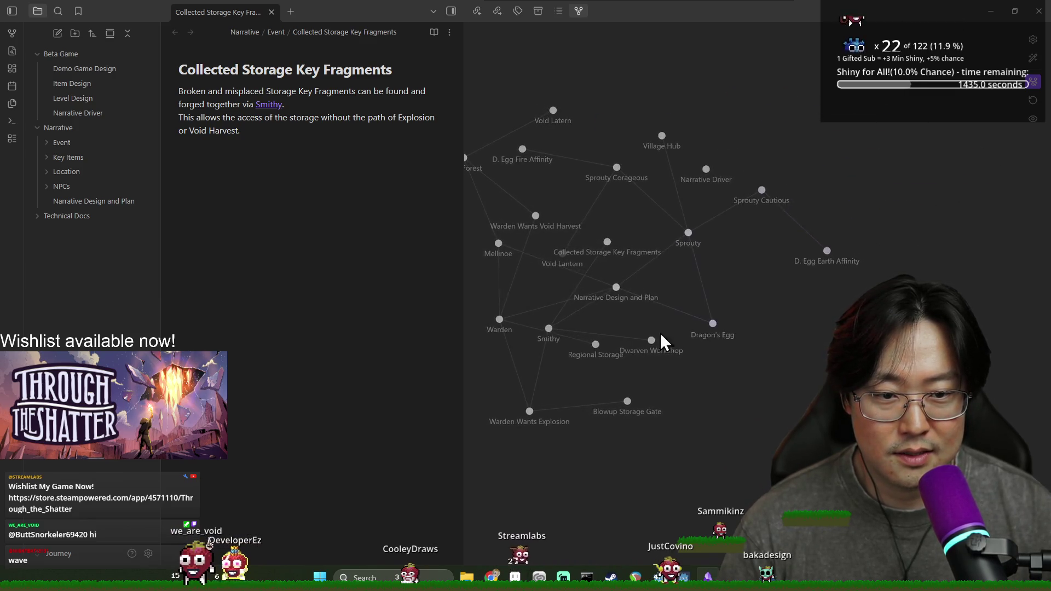
mouse_move(618, 288)
mouse_down()
mouse_move(664, 327)
mouse_move(771, 382)
mouse_move(638, 383)
mouse_move(683, 389)
mouse_move(576, 445)
mouse_up()
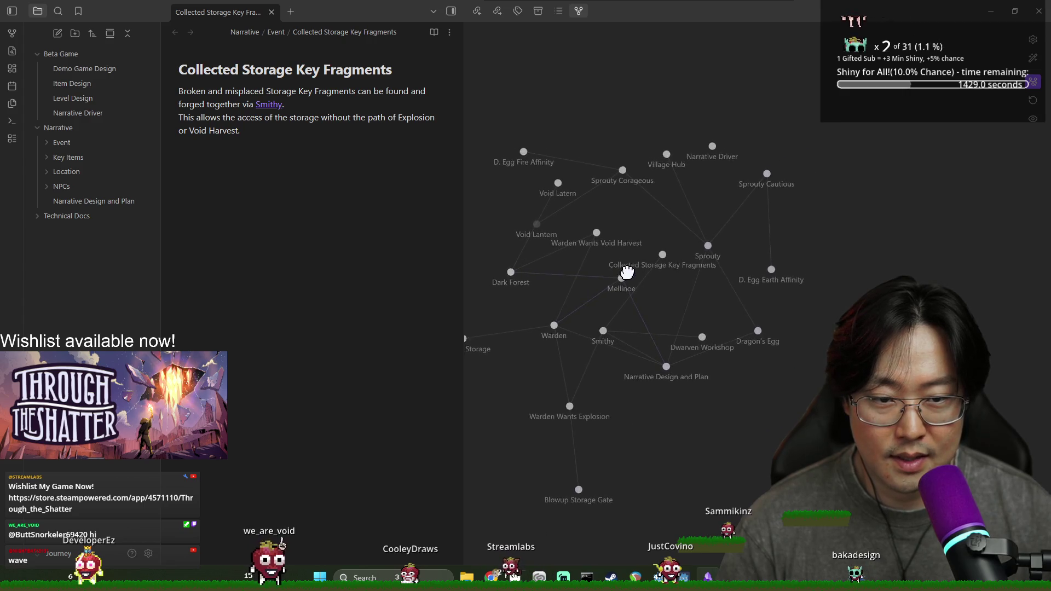
mouse_move(635, 230)
mouse_down()
mouse_move(614, 281)
mouse_move(527, 305)
mouse_up()
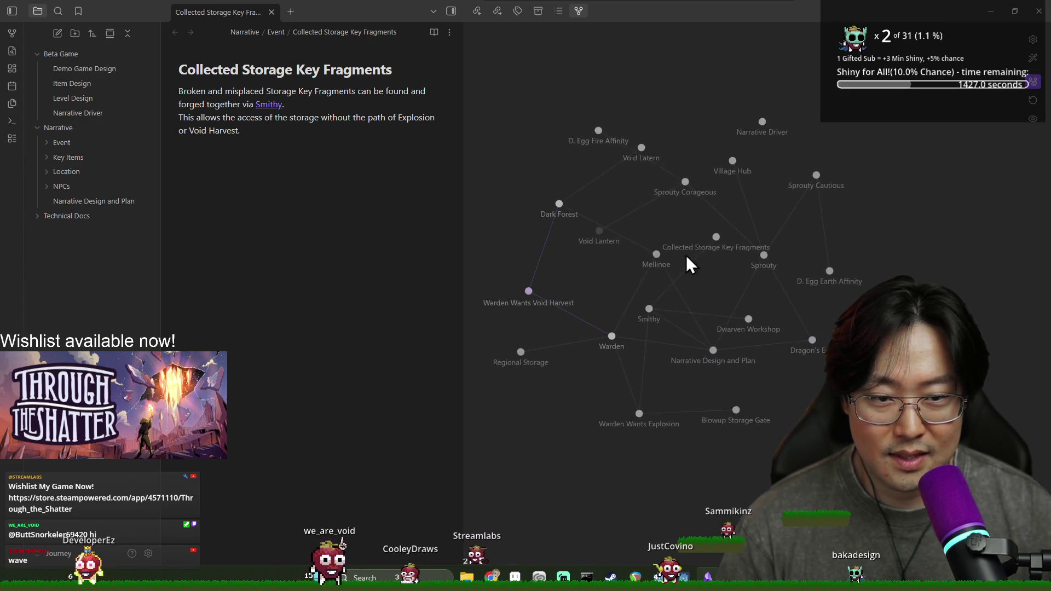
mouse_move(598, 236)
mouse_down()
mouse_move(688, 152)
mouse_move(673, 159)
mouse_up()
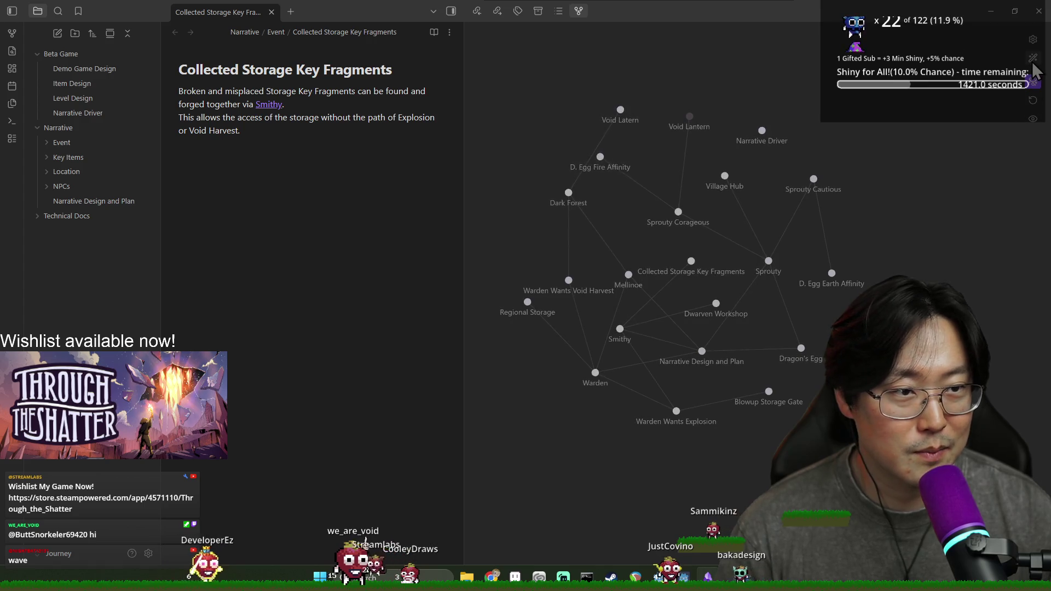
click(1032, 81)
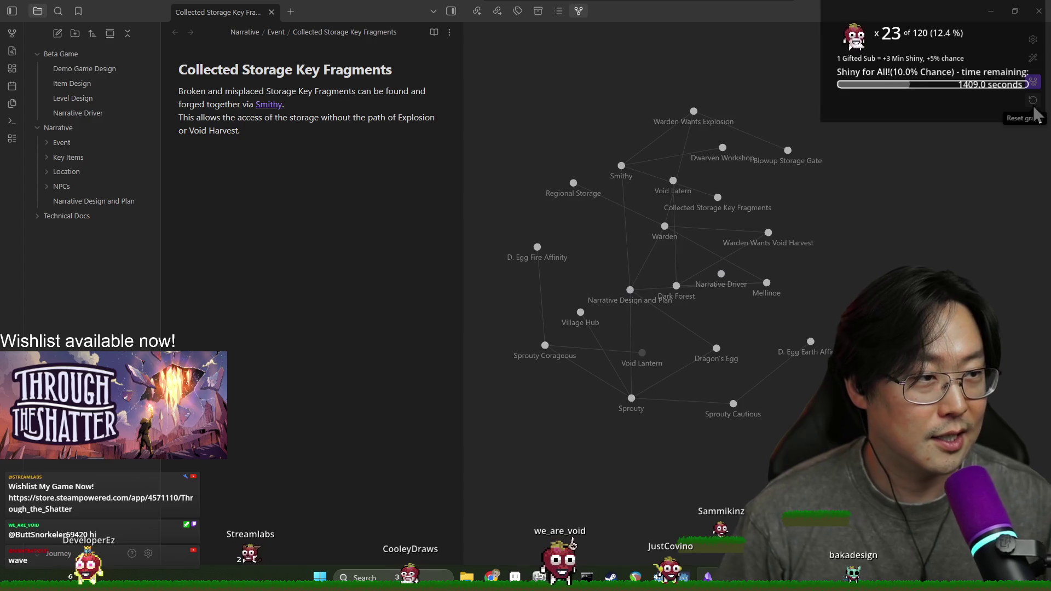
Move the Dark Forest node, then set center force to 0.00 and repel force to maximum
mouse_move(677, 287)
mouse_down()
mouse_move(845, 265)
mouse_move(832, 264)
mouse_up()
click(1033, 39)
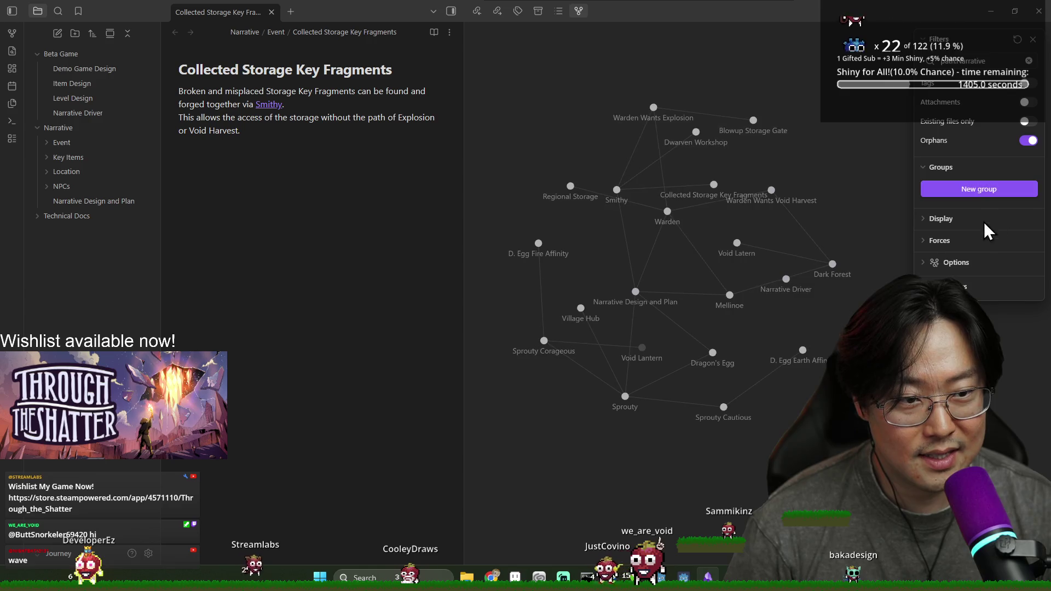
click(953, 265)
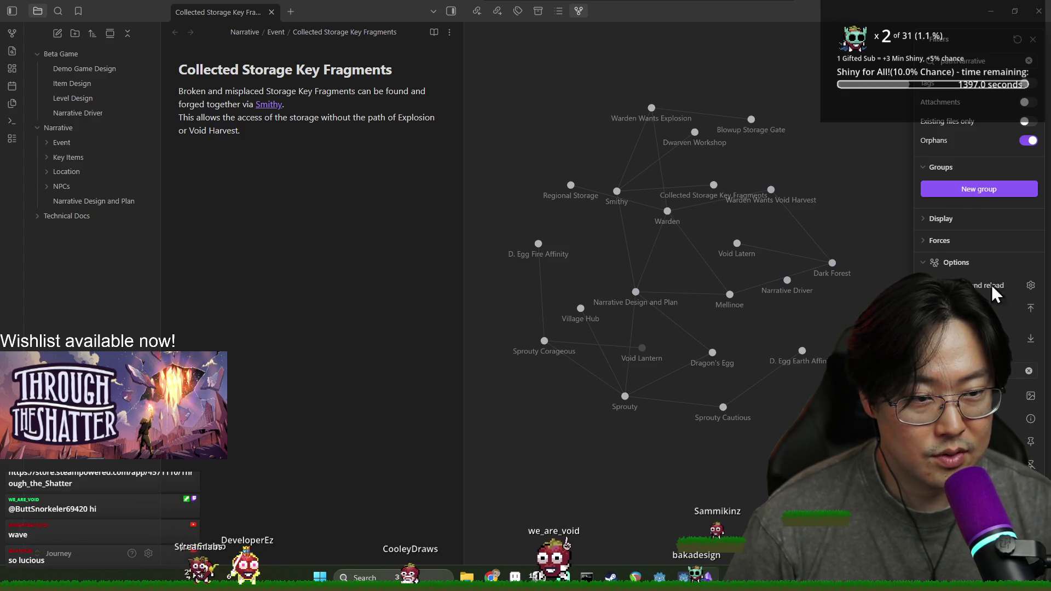
click(939, 240)
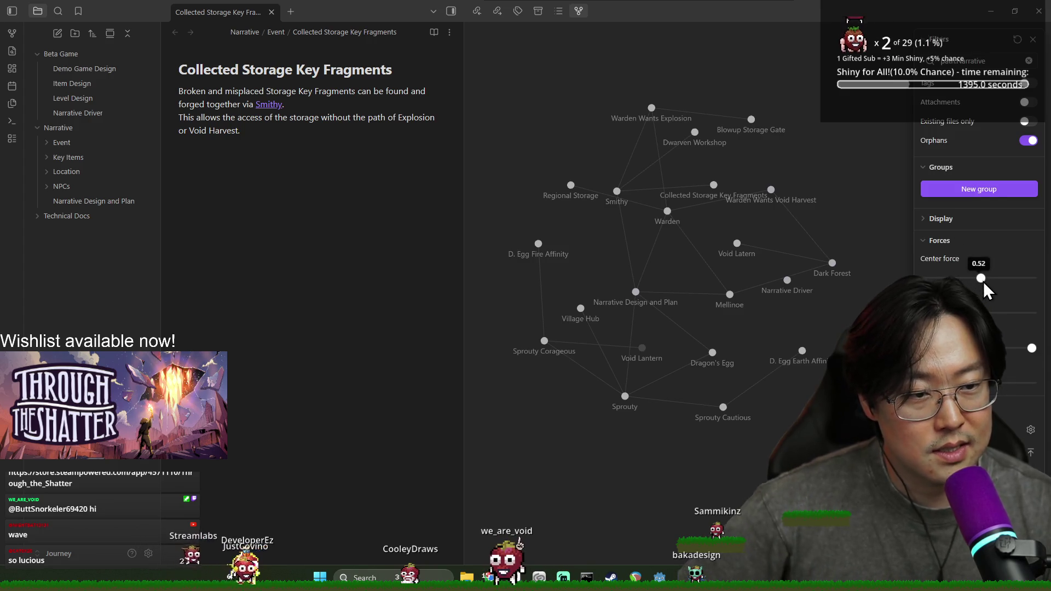
drag(931, 276, 927, 277)
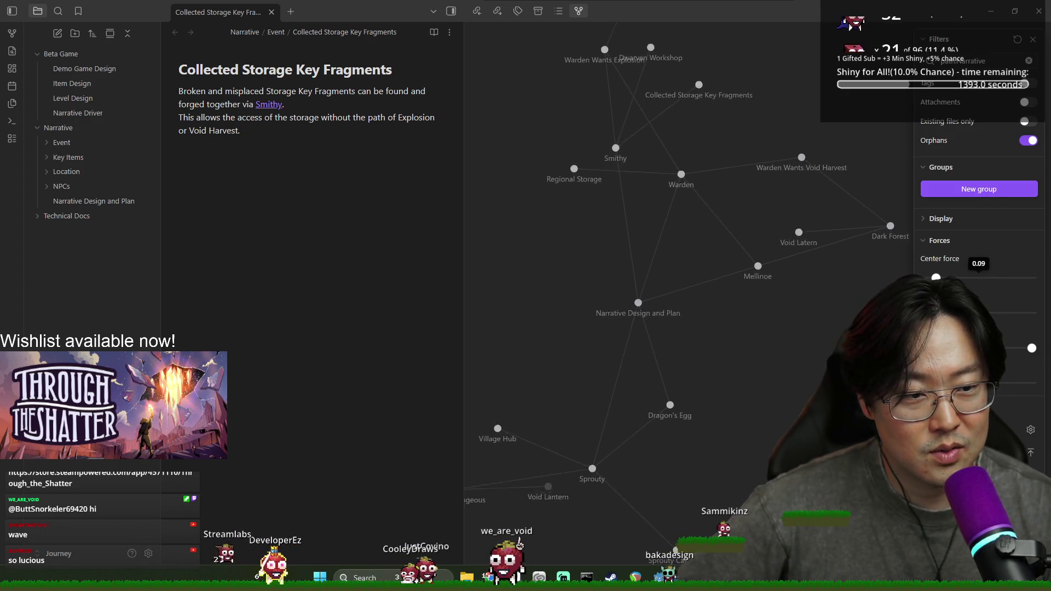
scroll(714, 281, down, 3)
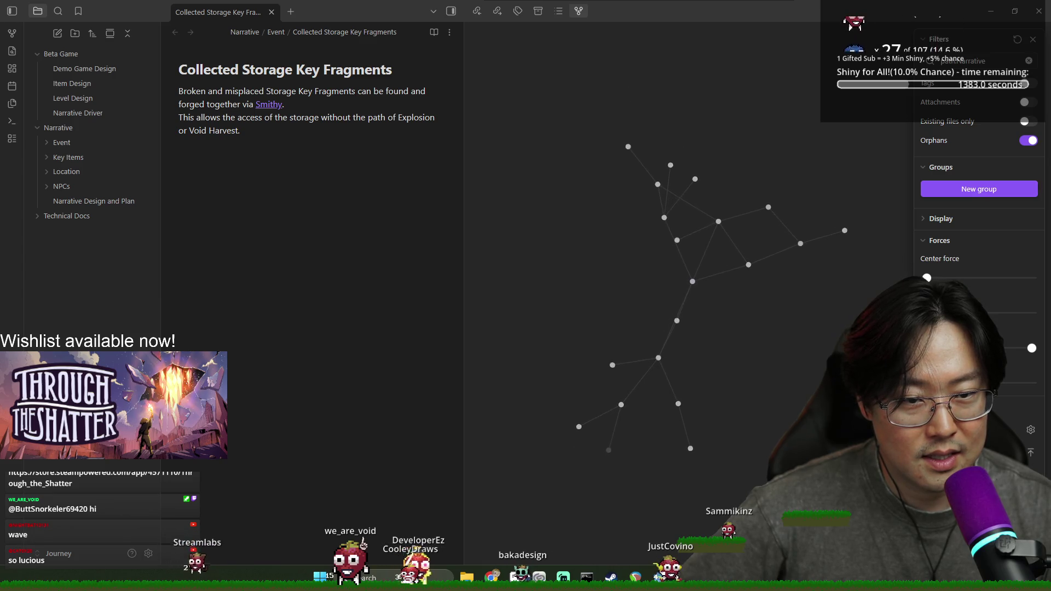
click(932, 312)
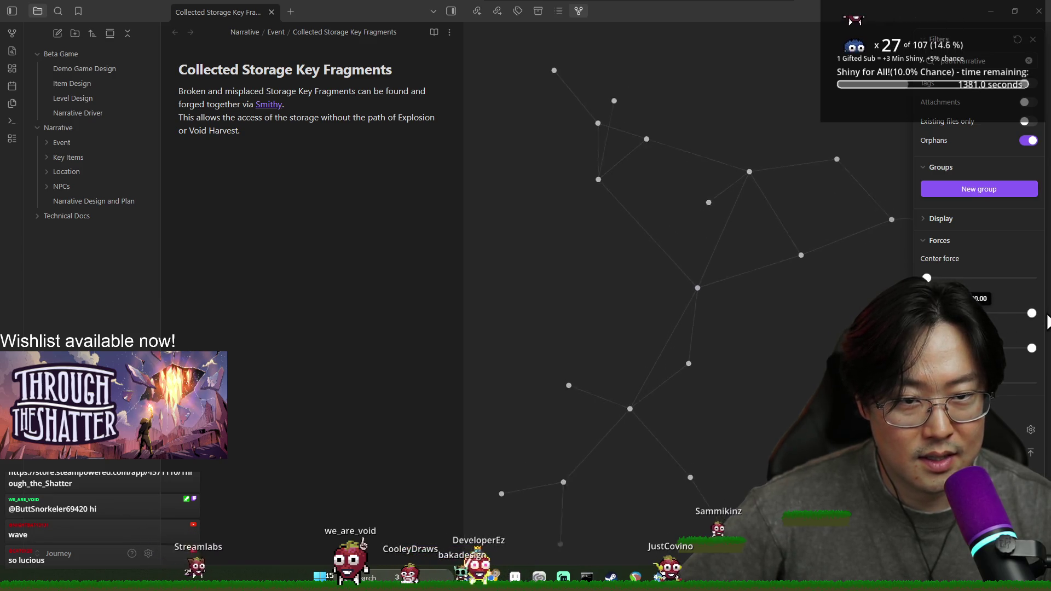
drag(978, 313, 1031, 313)
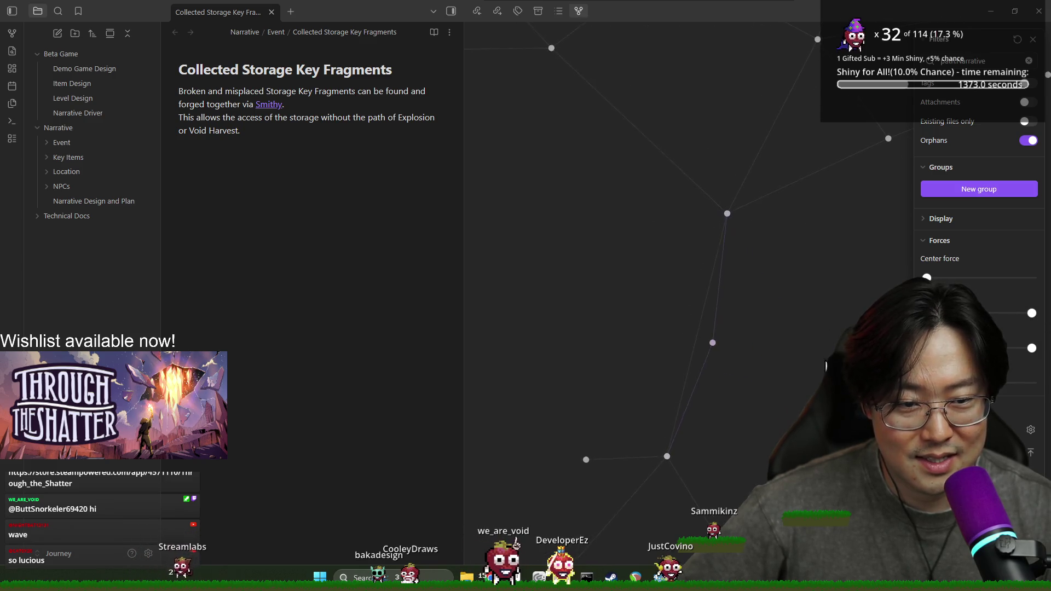
Lower the repel force partway from maximum and close the graph settings, zooming to inspect
drag(1031, 313, 991, 313)
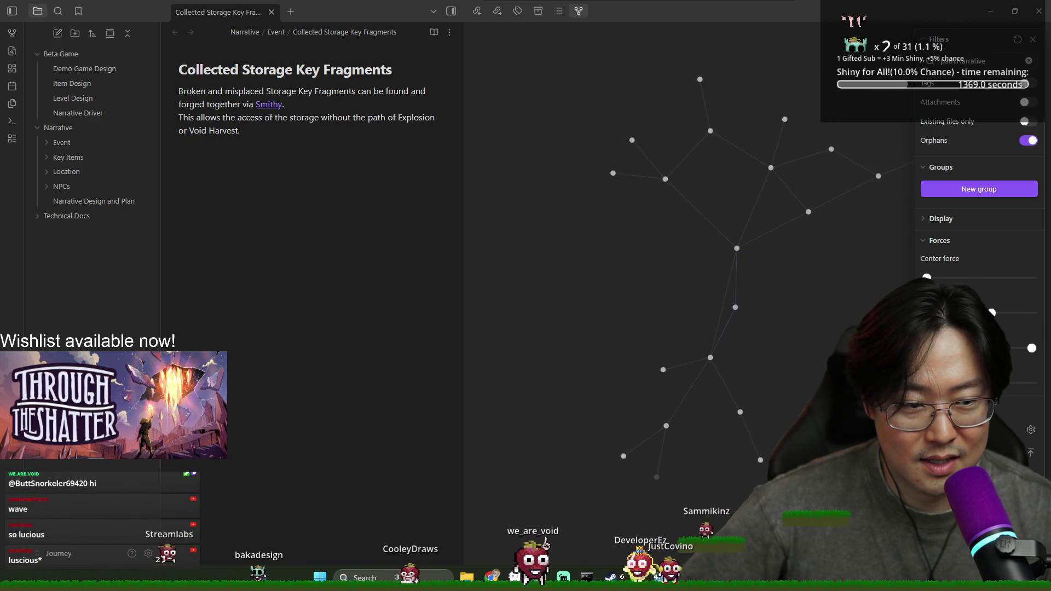
scroll(766, 290, up, 3)
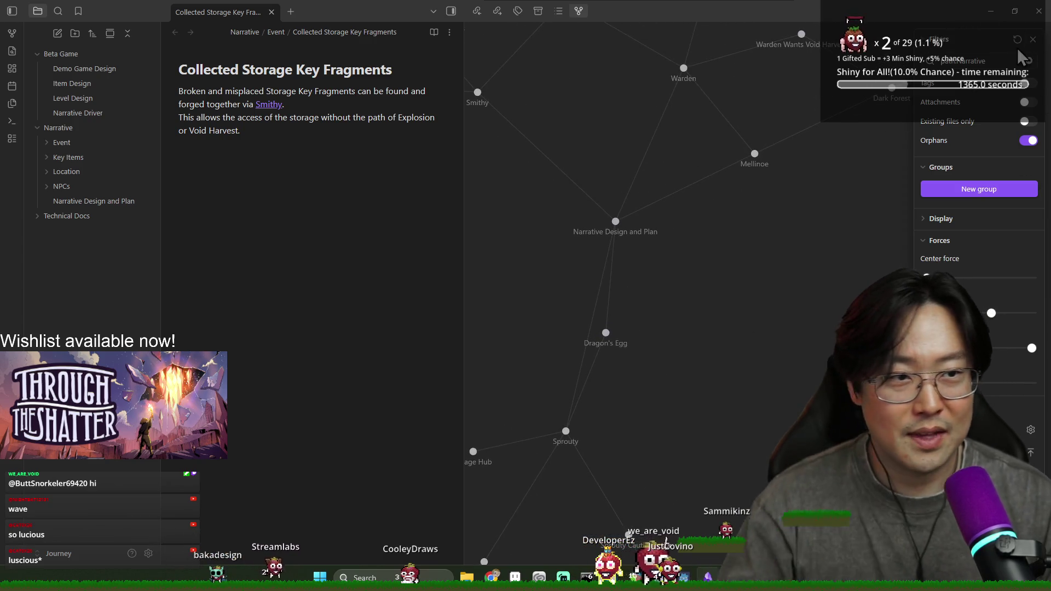
click(1033, 39)
scroll(821, 251, down, 3)
scroll(787, 236, up, 3)
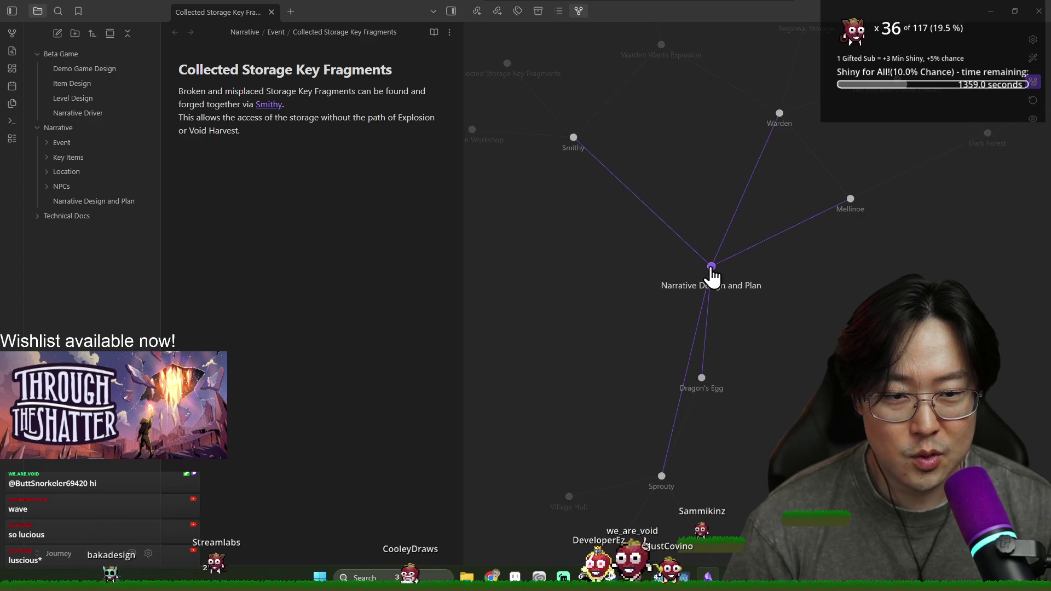
scroll(723, 329, down, 2)
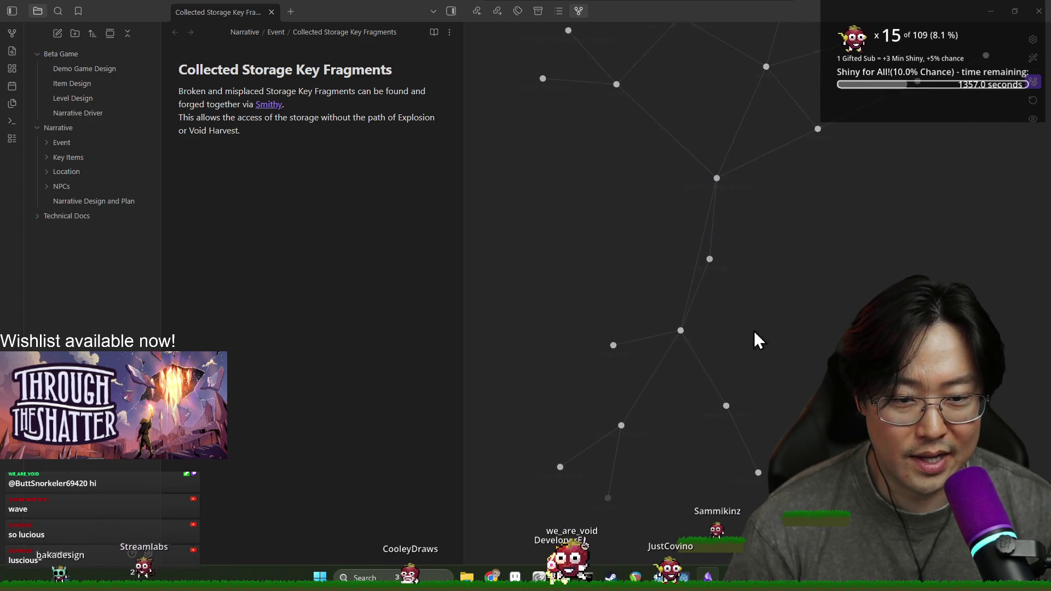
scroll(728, 224, up, 3)
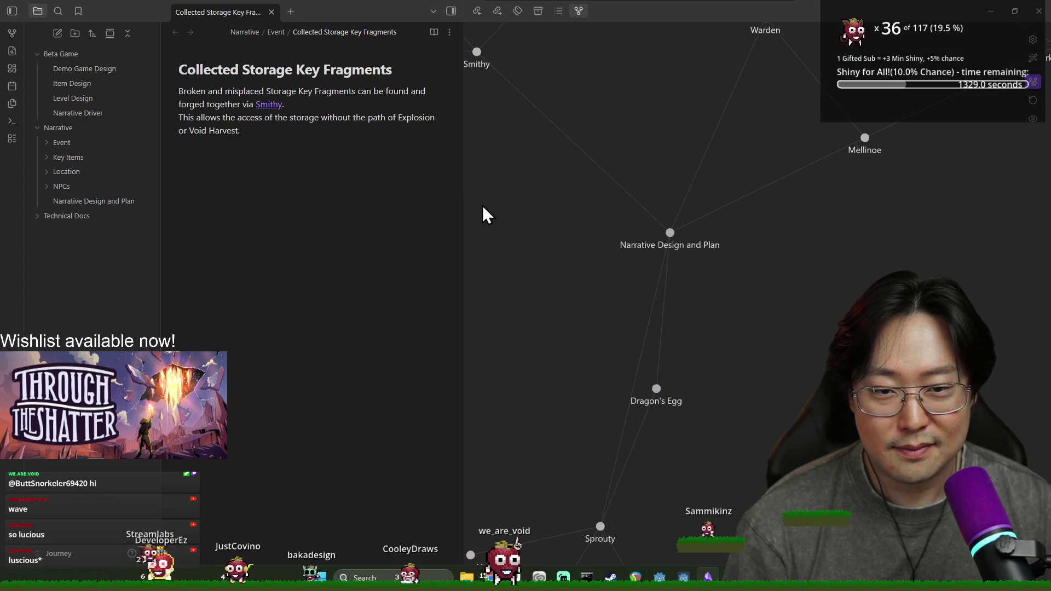
Widen the note pane and pan the graph to show the Dark Forest area
drag(471, 206, 532, 206)
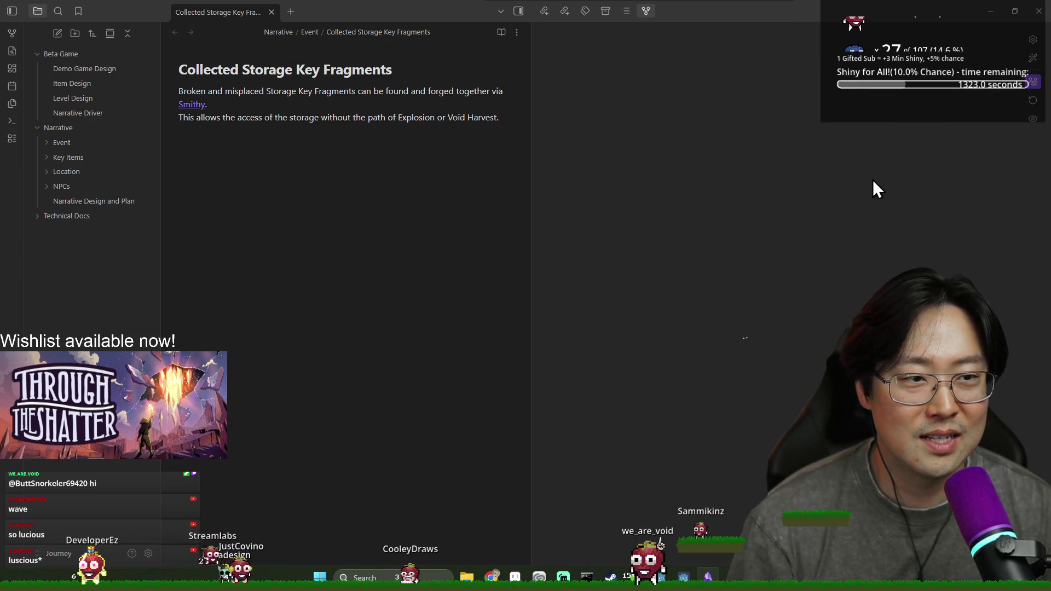
drag(853, 137, 742, 303)
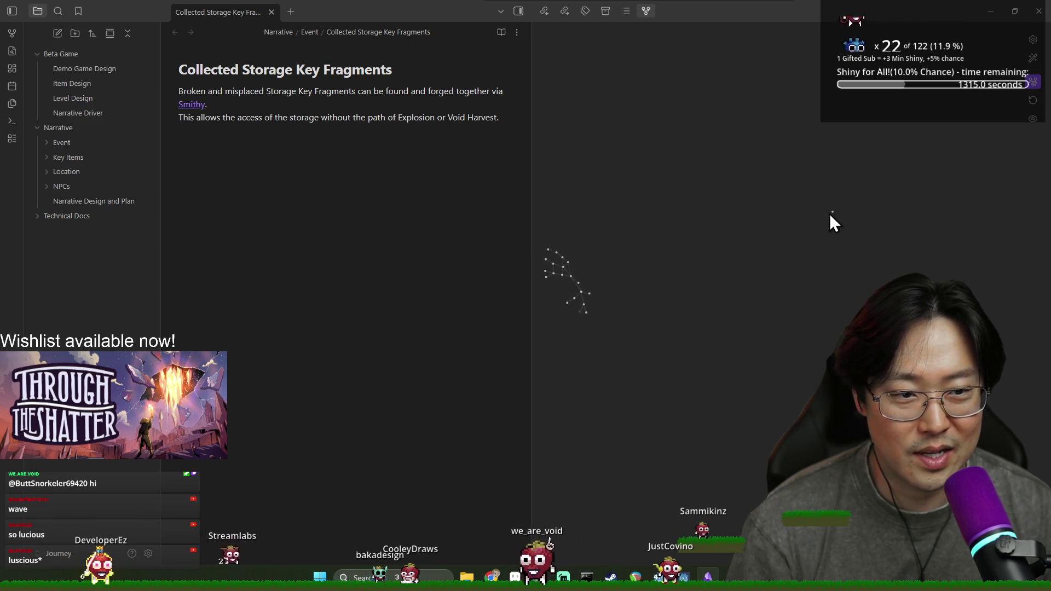
scroll(711, 273, up, 5)
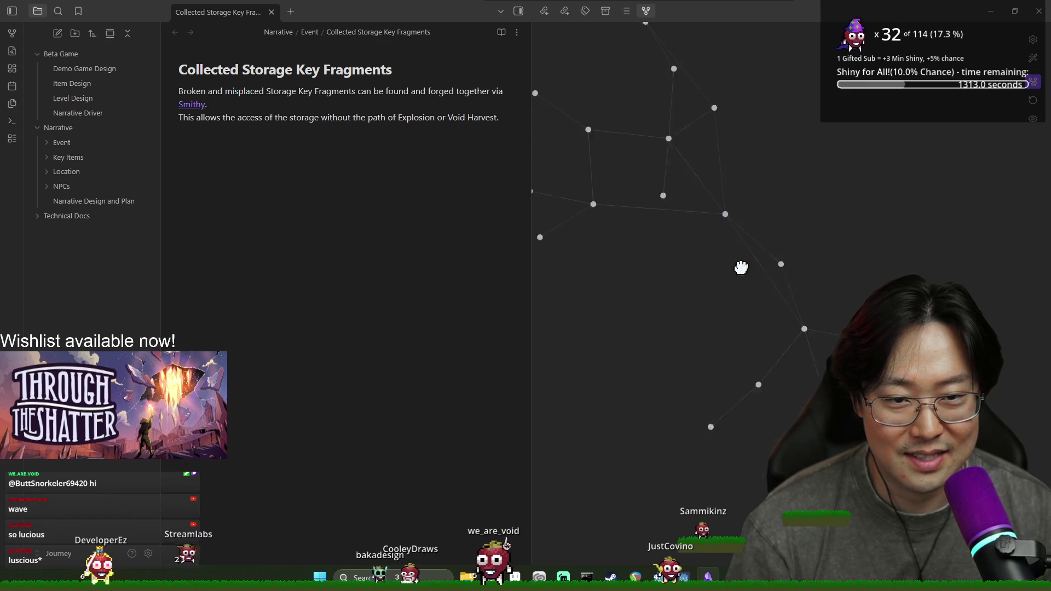
scroll(816, 214, down, 3)
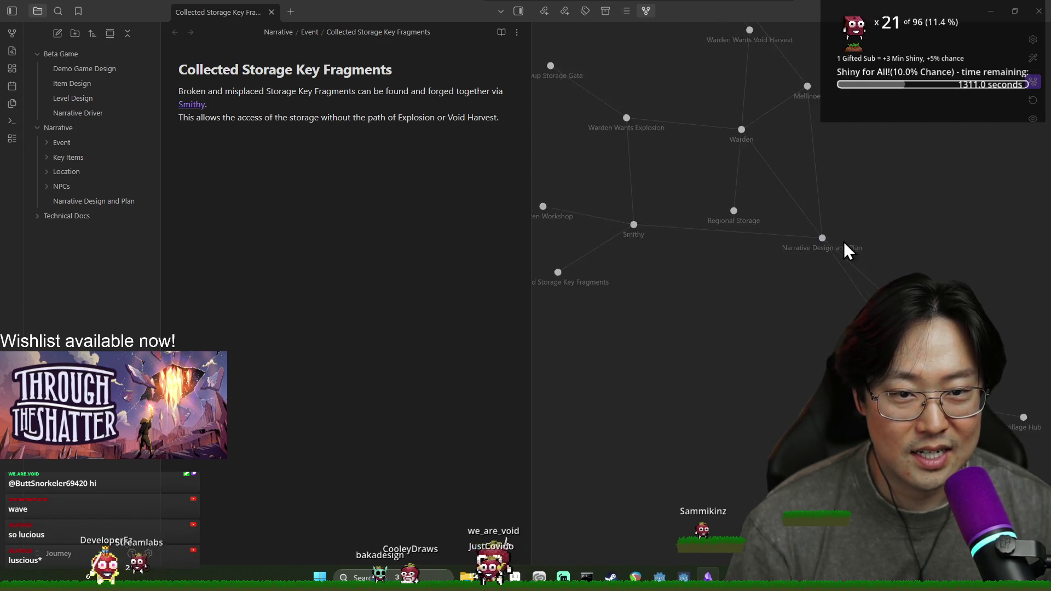
drag(786, 277, 832, 431)
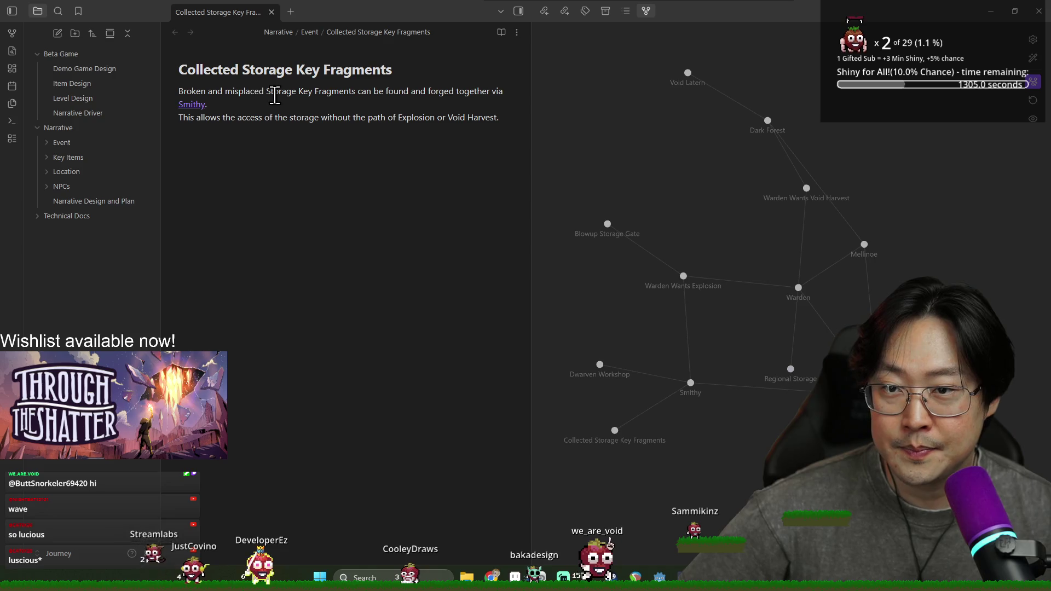
Place the cursor on the empty line after the note's last sentence
click(280, 159)
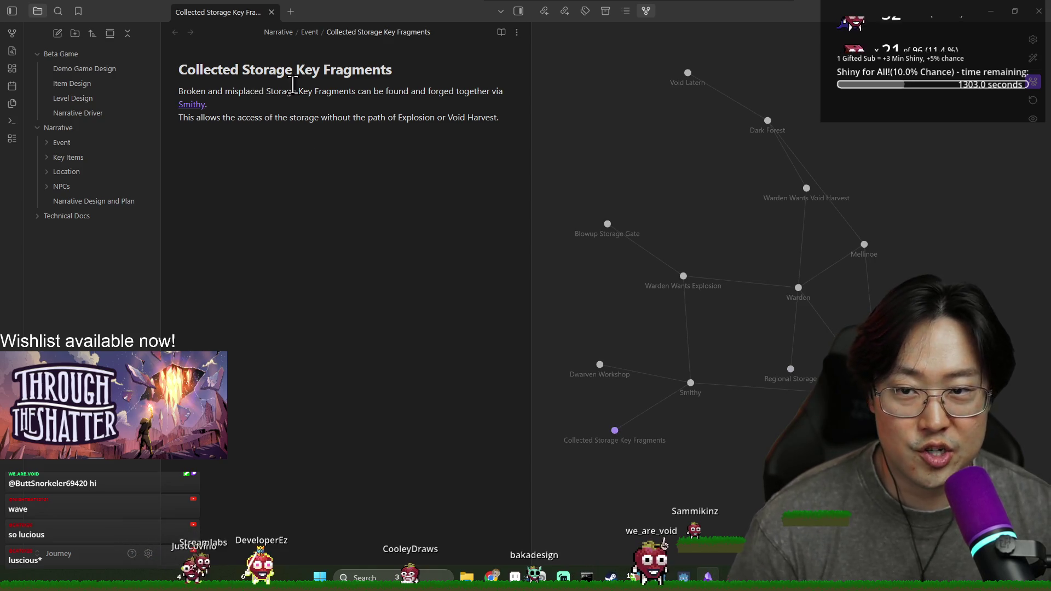
drag(660, 433, 625, 356)
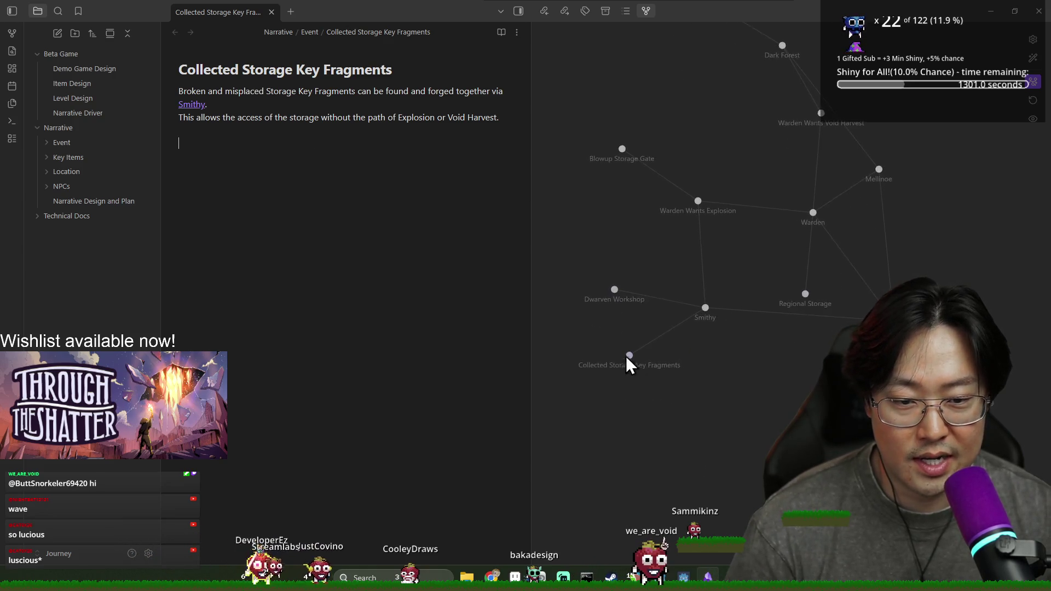
click(356, 246)
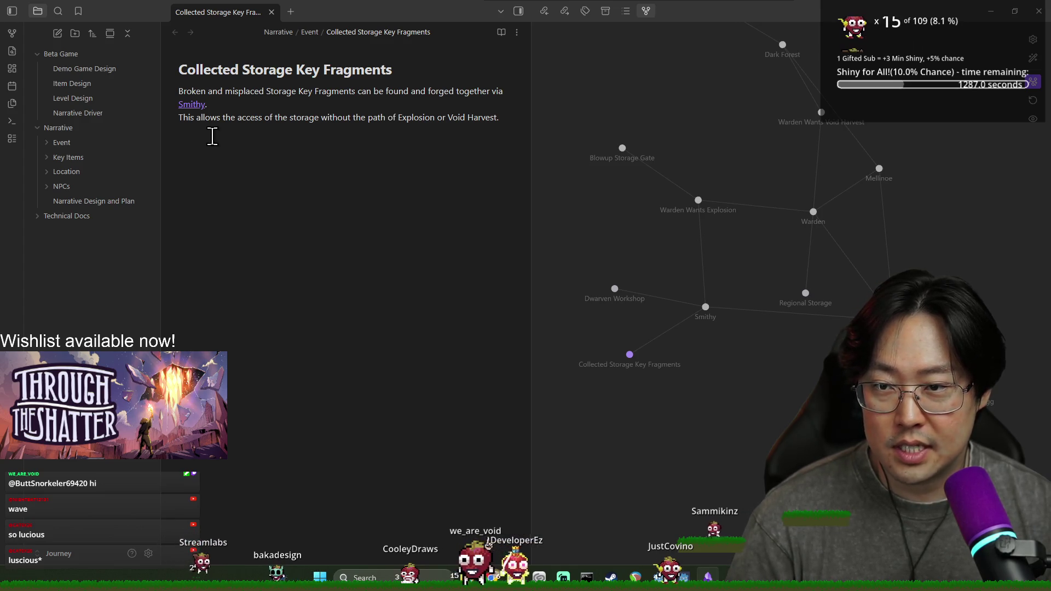
click(307, 134)
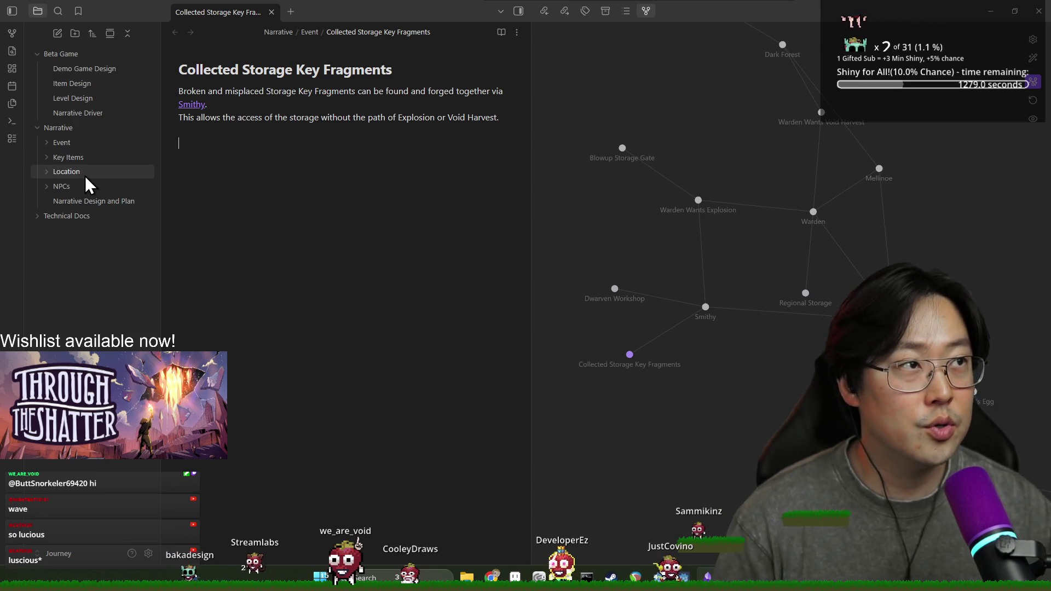
Create a new Storage Key note inside the Key Items folder
click(82, 159)
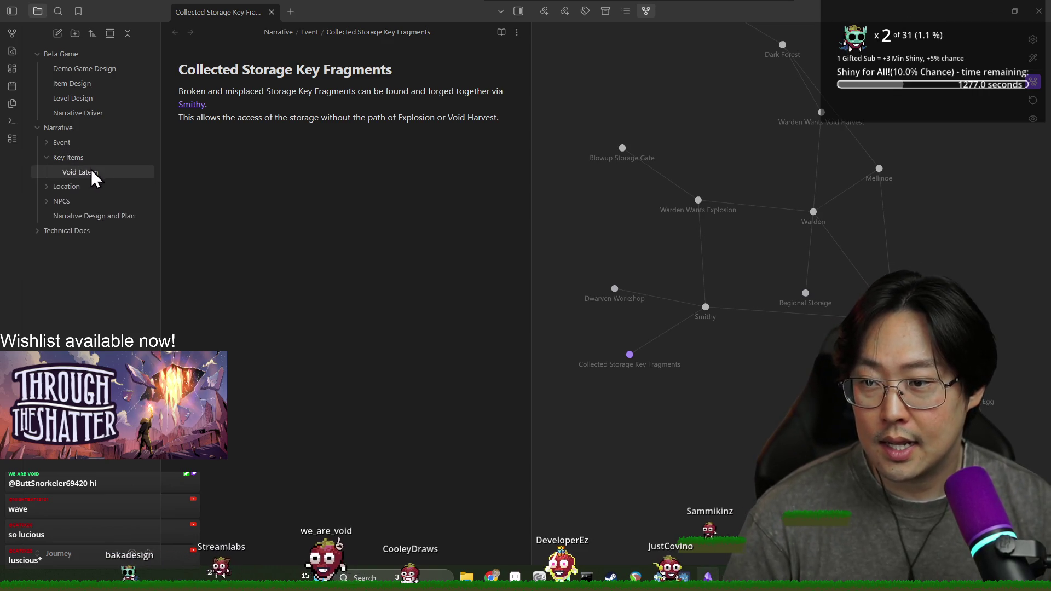
right_click(112, 158)
click(134, 169)
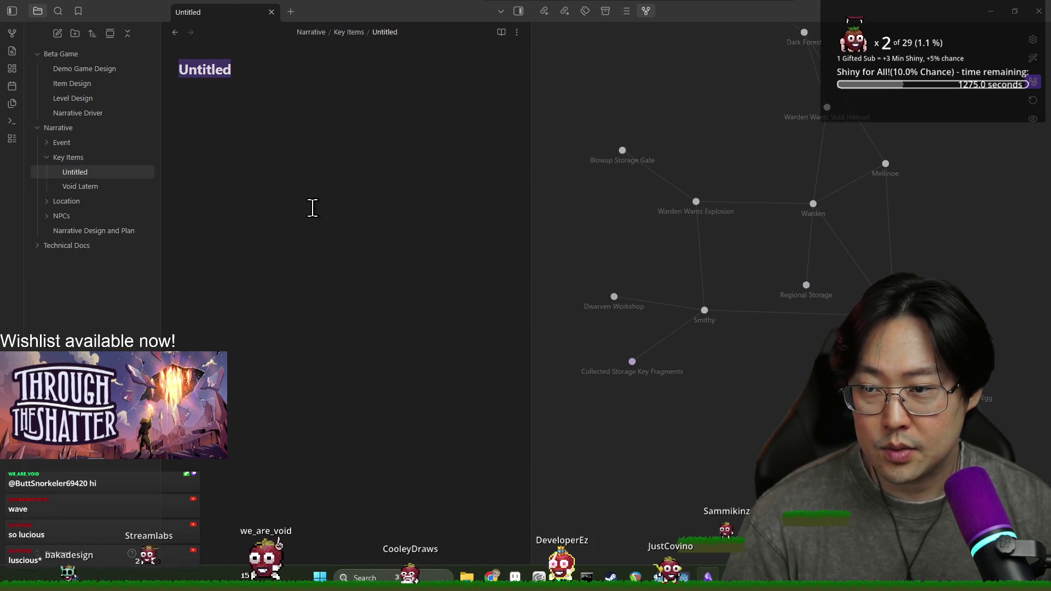
text(Sot)
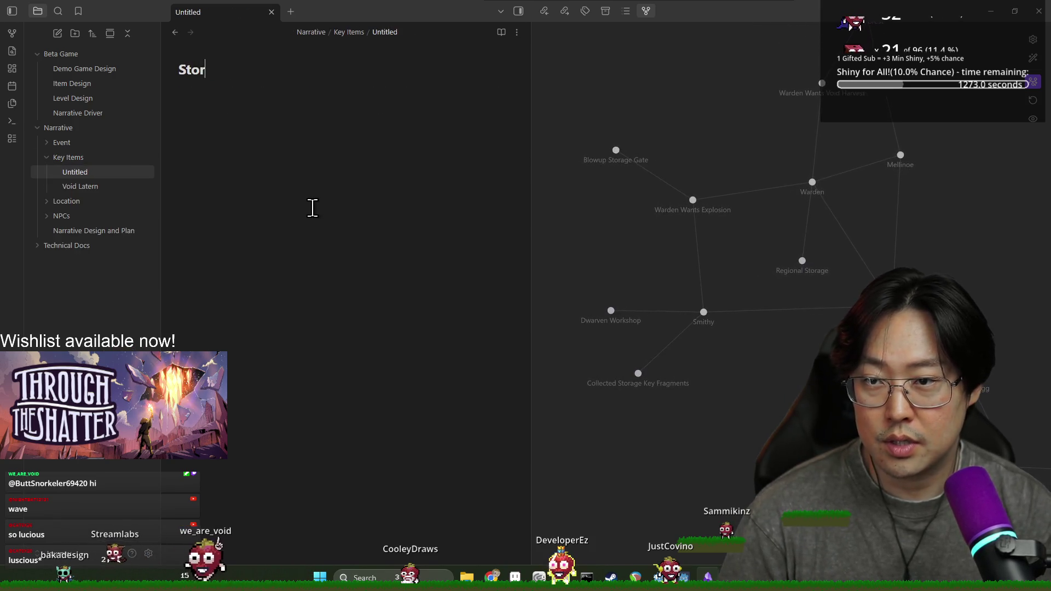
text(age Key)
key(Return)
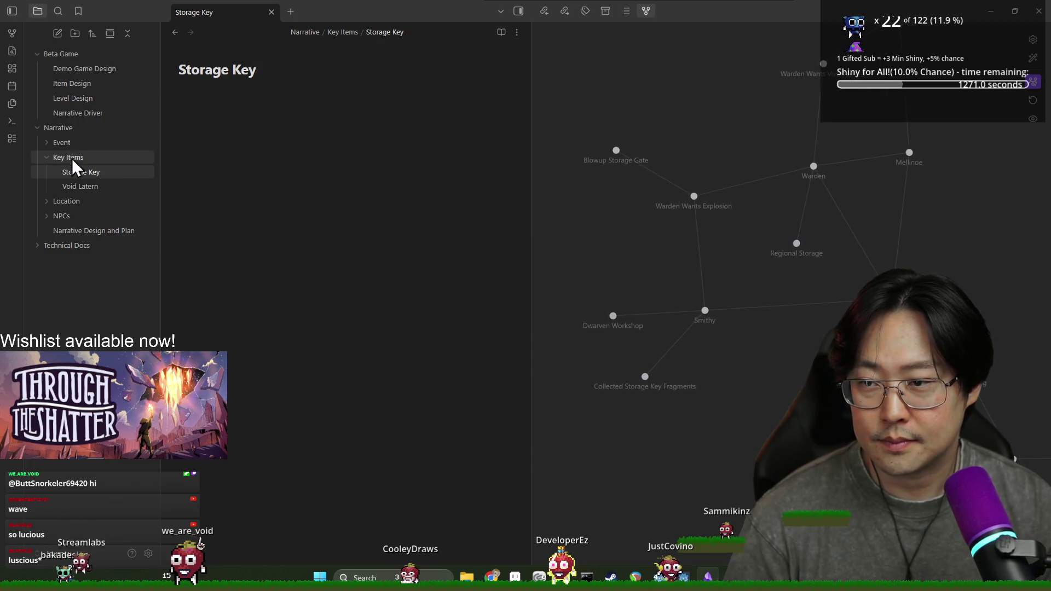
In Collected Storage Key Fragments, add a link to Storage Key at the end of the text
click(649, 383)
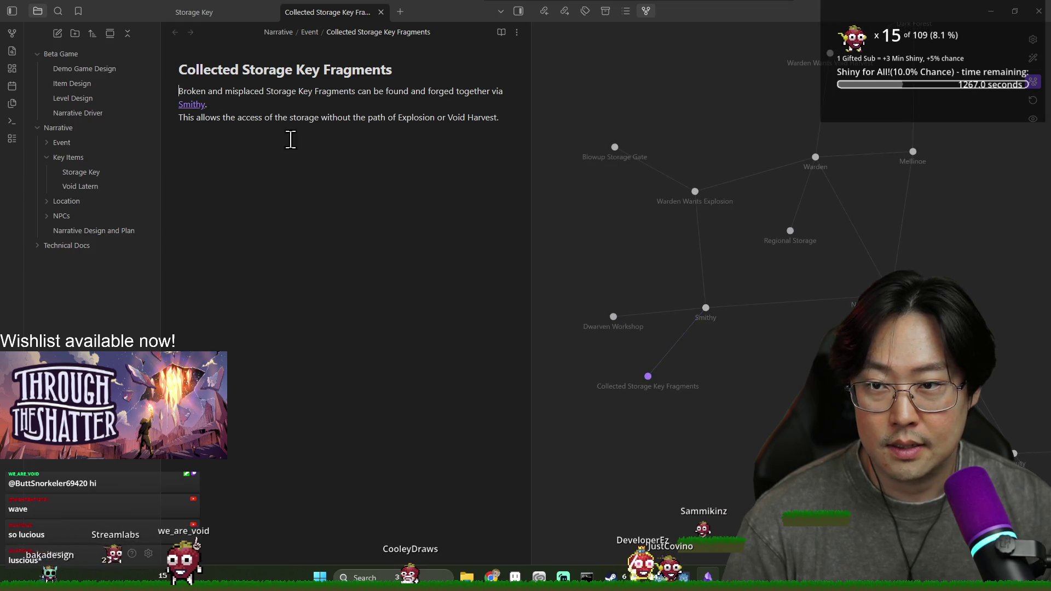
click(511, 121)
text(Gain)
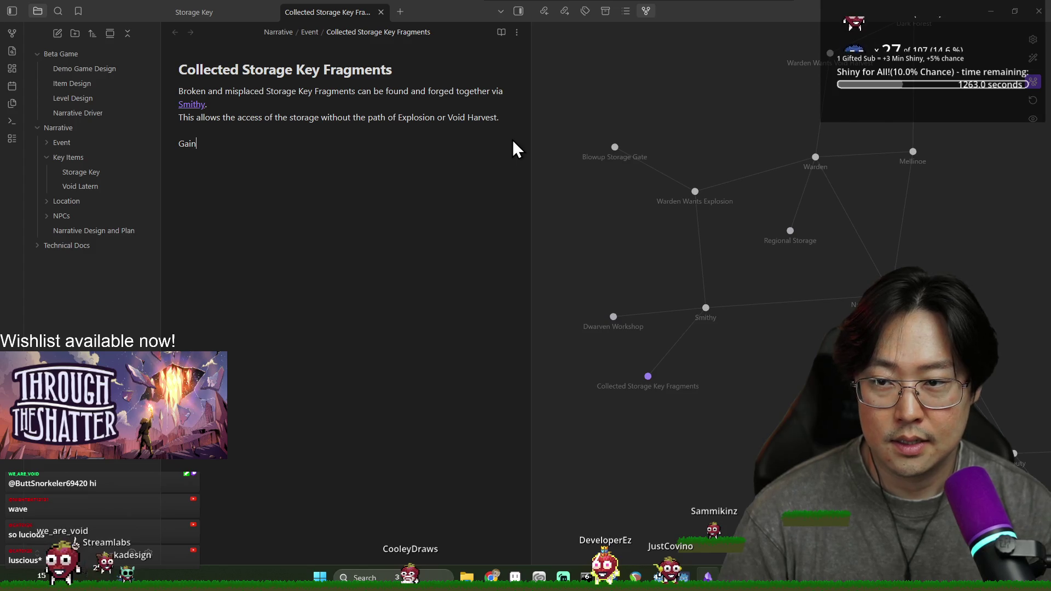
text([[Storage)
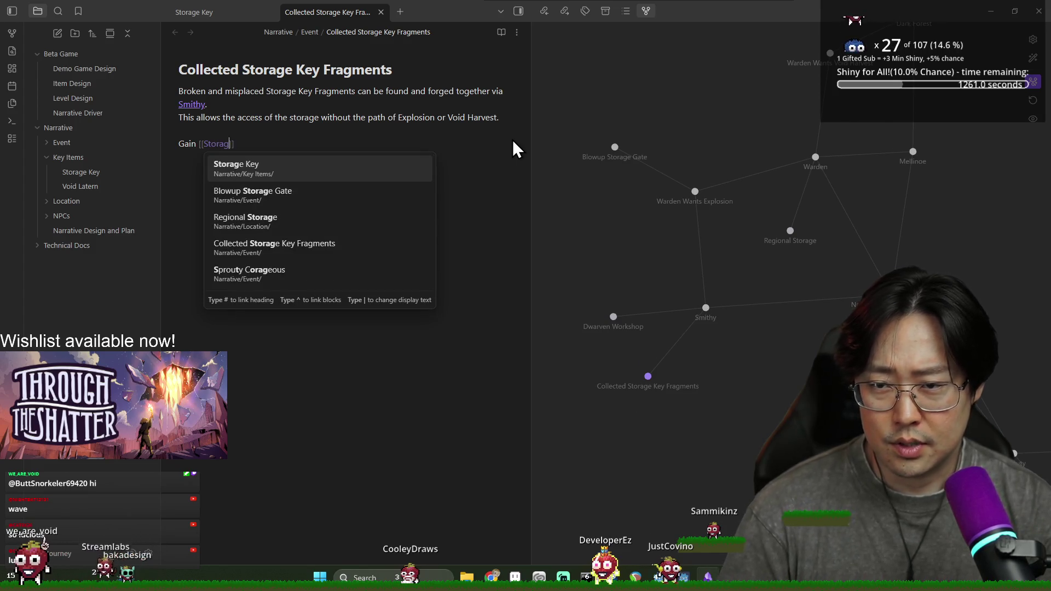
key(Return)
scroll(645, 415, up, 5)
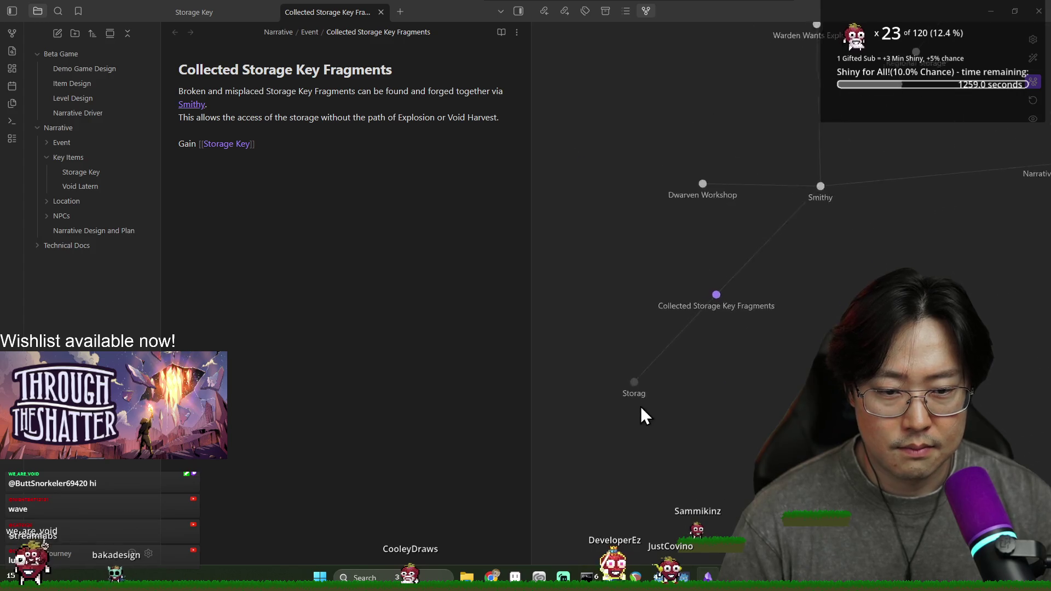
scroll(718, 331, down, 5)
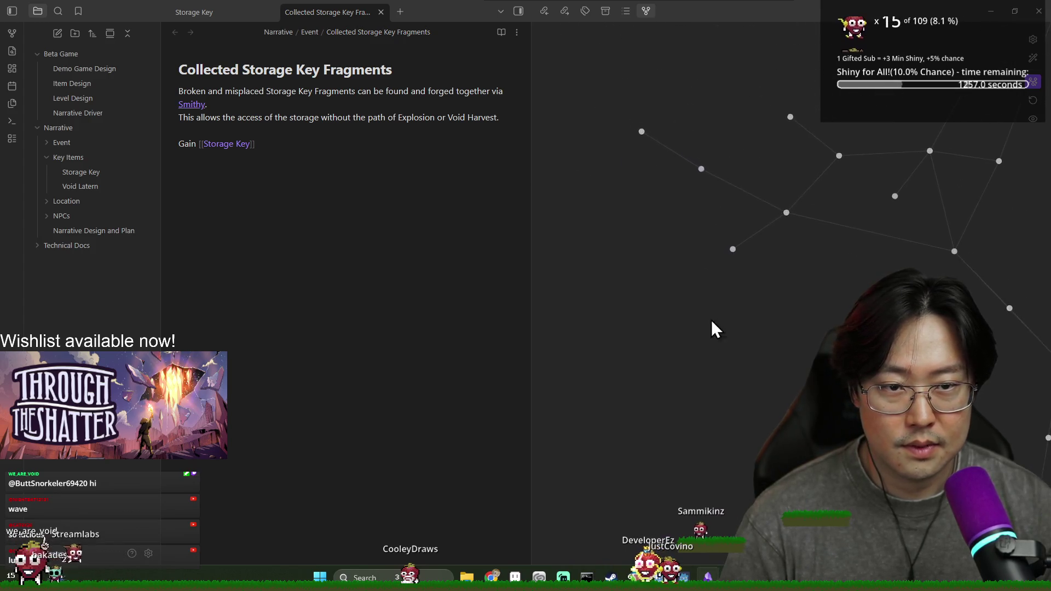
scroll(801, 318, up, 5)
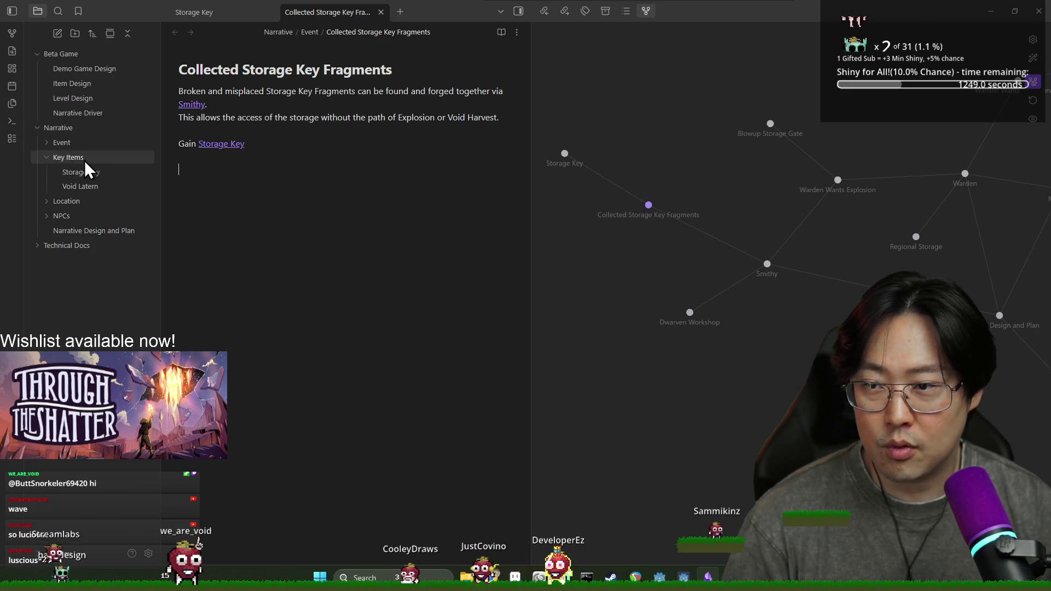
Collapse Key Items, expand the Event and NPCs folders, and open the Smithy note
click(45, 157)
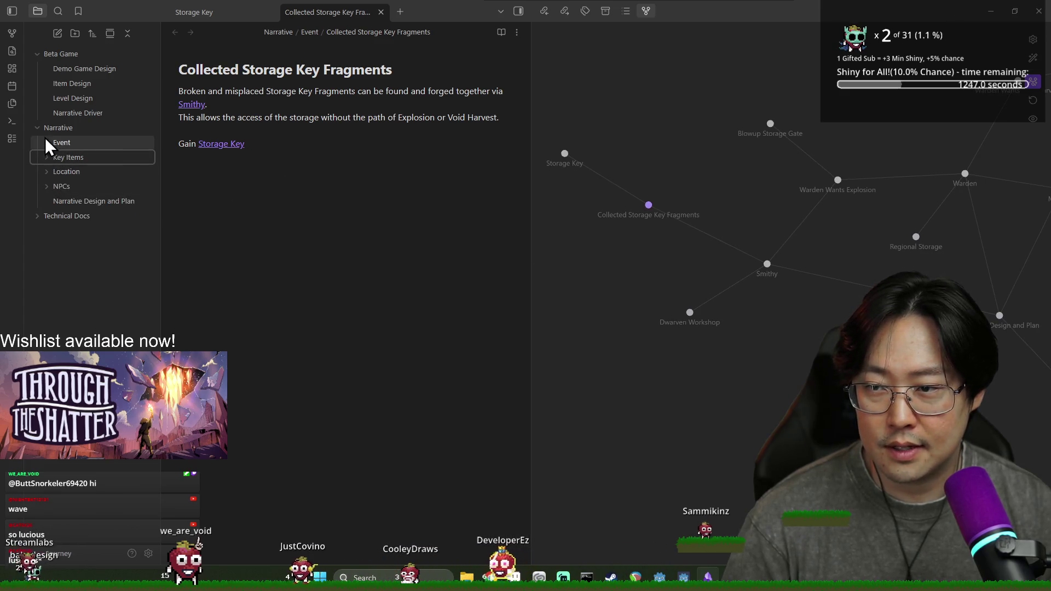
click(46, 142)
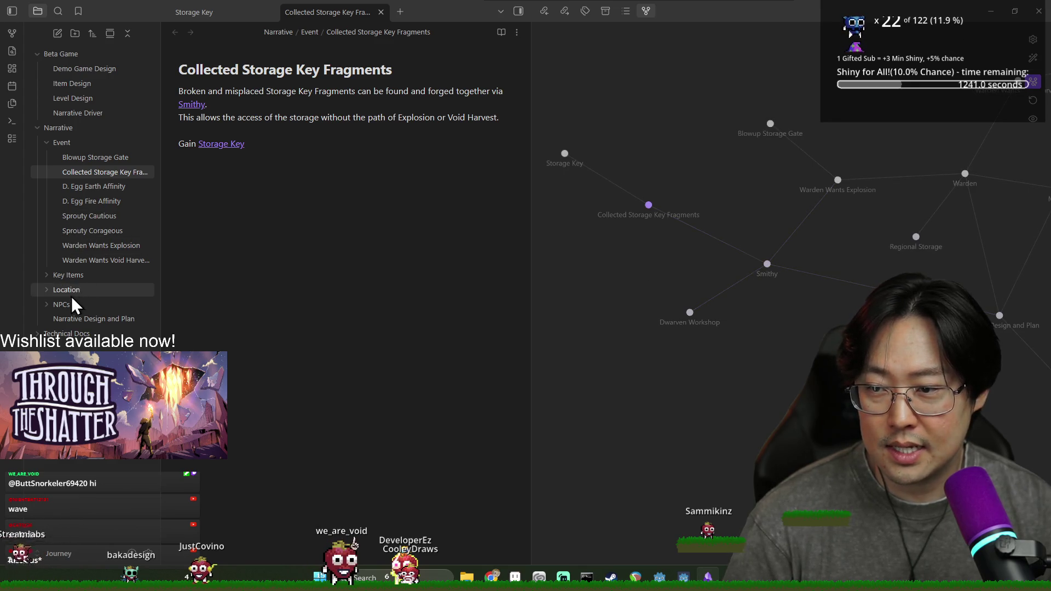
click(46, 306)
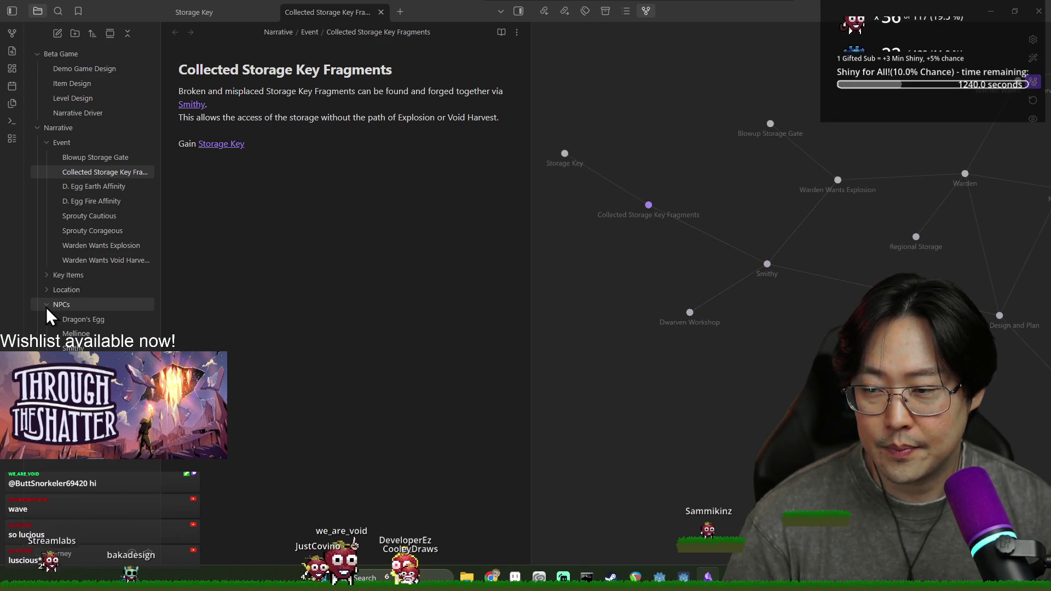
click(76, 348)
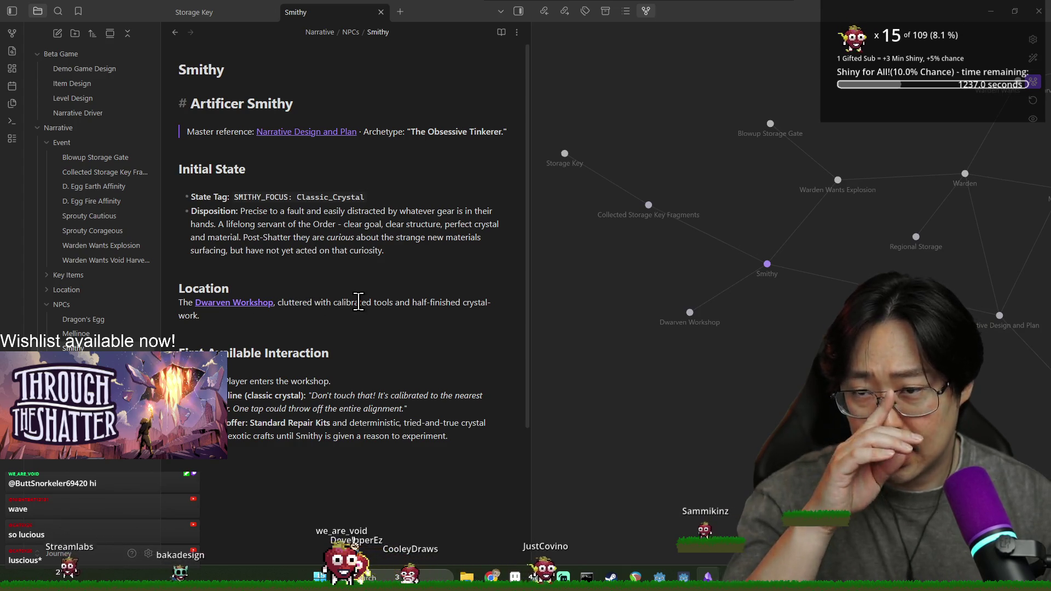
scroll(348, 304, down, 1)
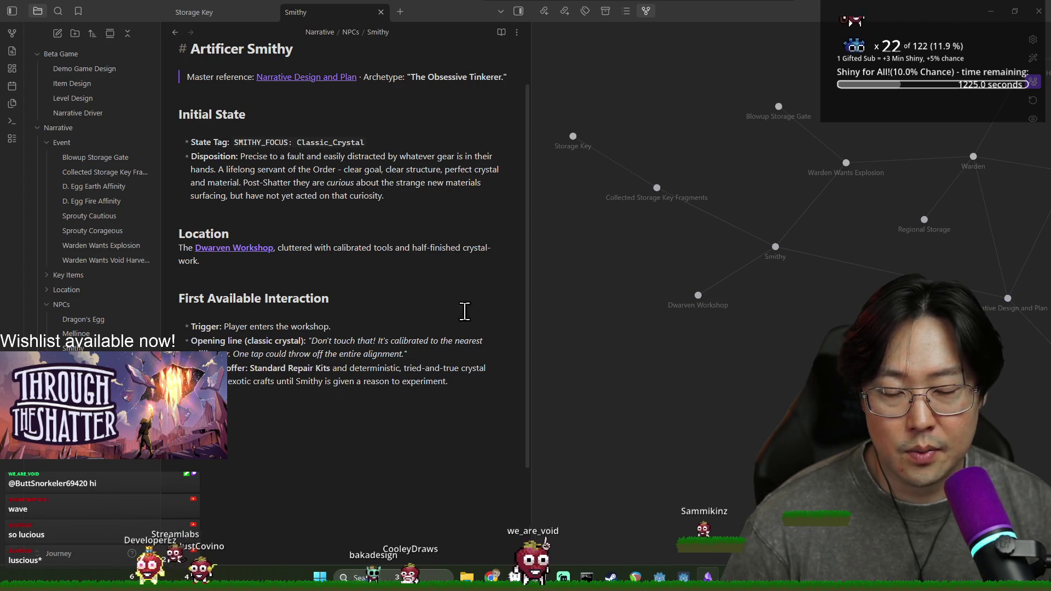
Correct 'Fragmet' to 'Fragments' and start a new bullet '- Relative' below it
click(445, 391)
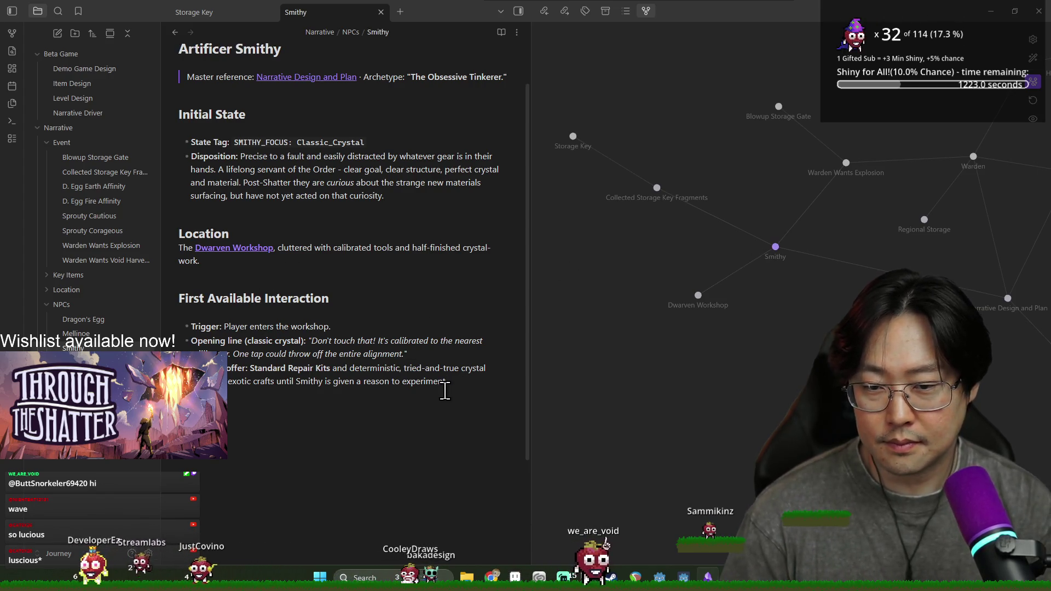
key(Up)
key(Up)
key(Up)
key(Down)
key(Down)
key(Down)
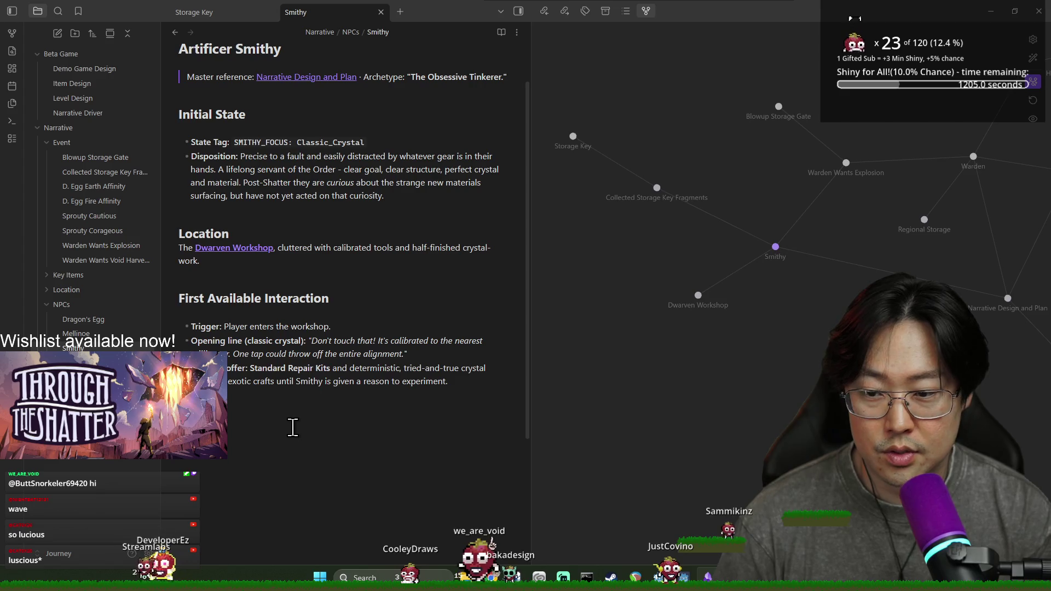
text(t)
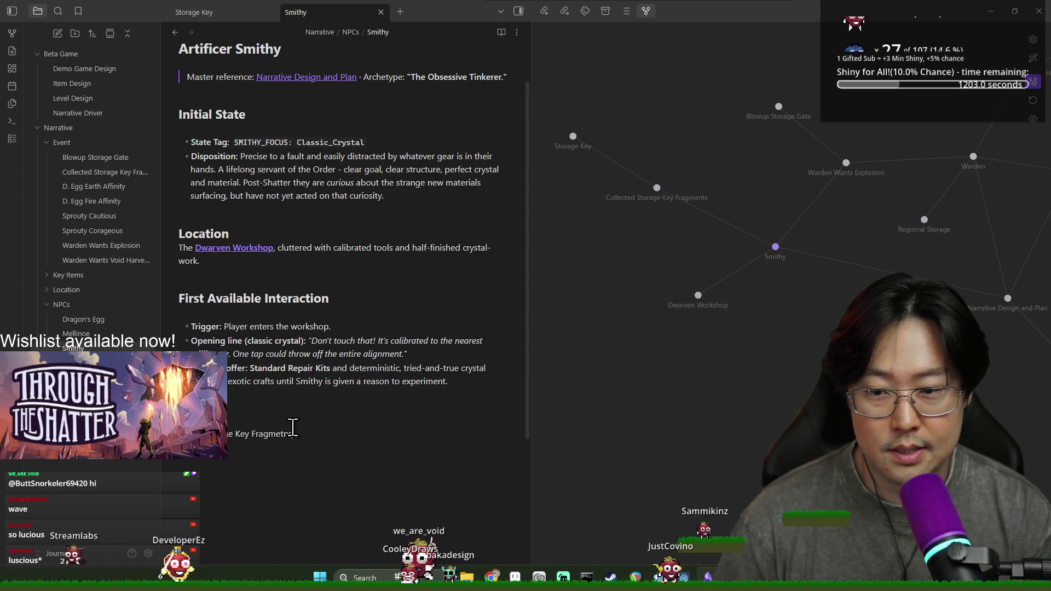
key(BackSpace)
text(nts)
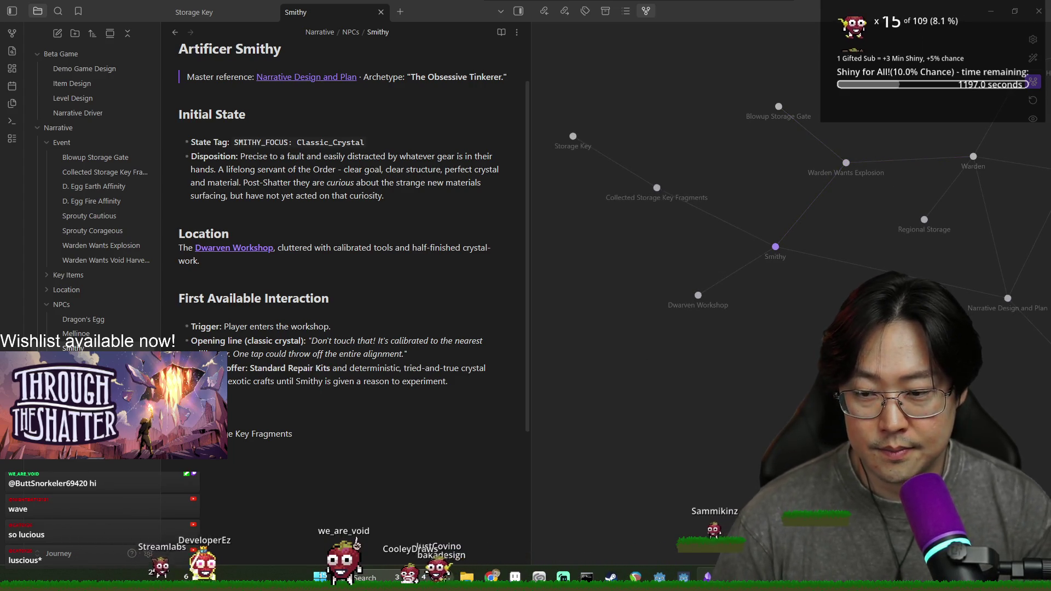
key(Return)
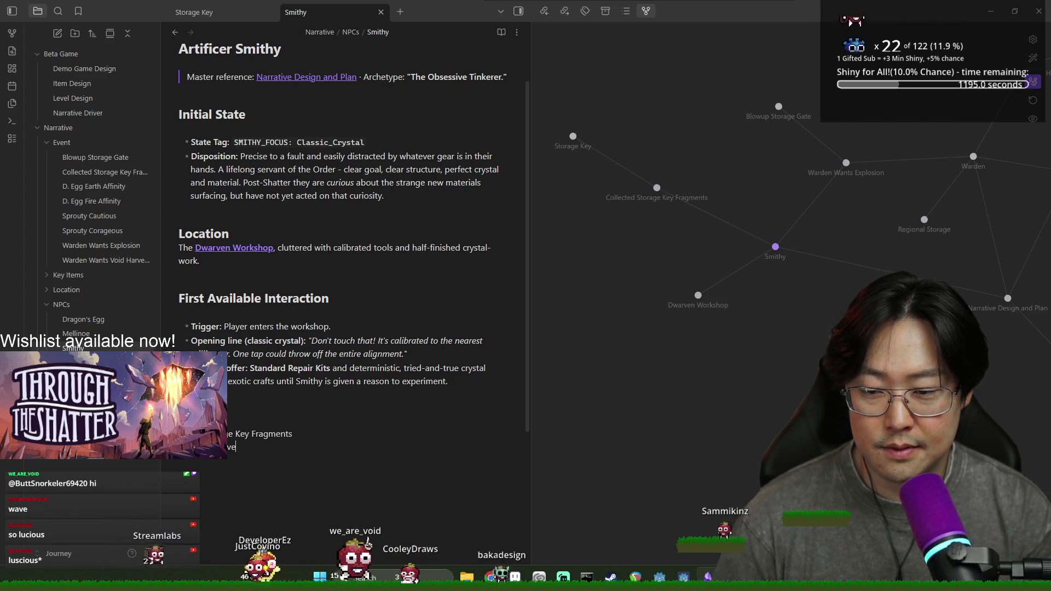
text(- Relative)
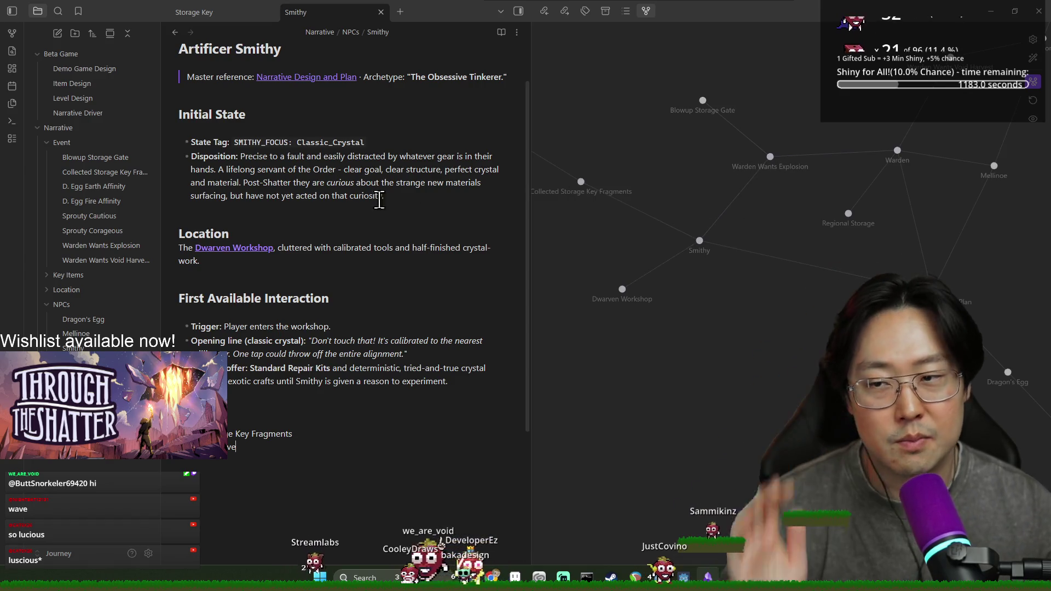
Pan the graph toward the Sprouty cluster, then go back to Narrative Design and Plan
scroll(328, 339, down, 1)
drag(695, 186, 667, 179)
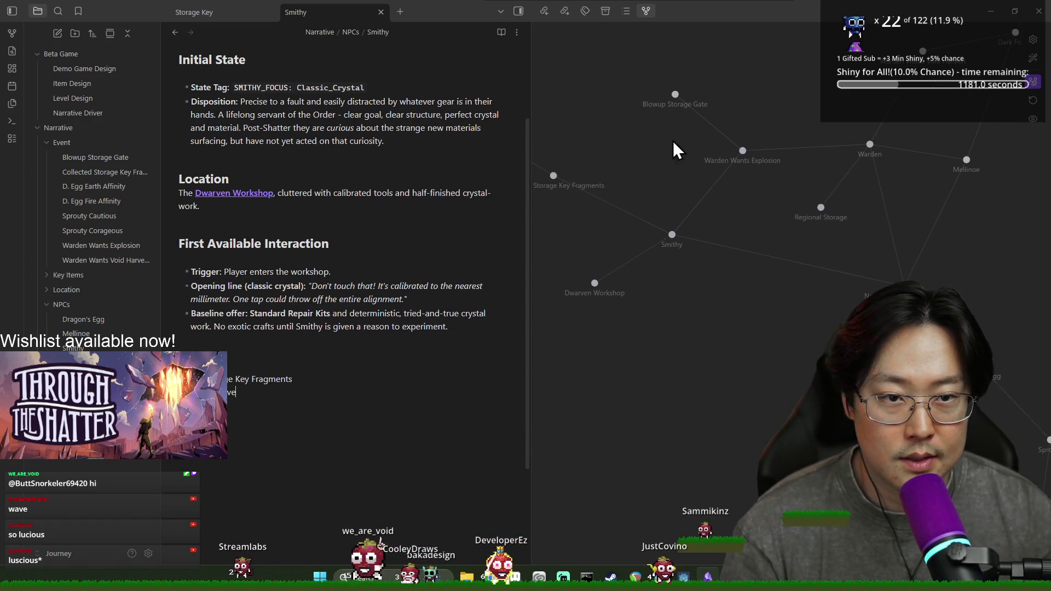
drag(688, 139, 711, 196)
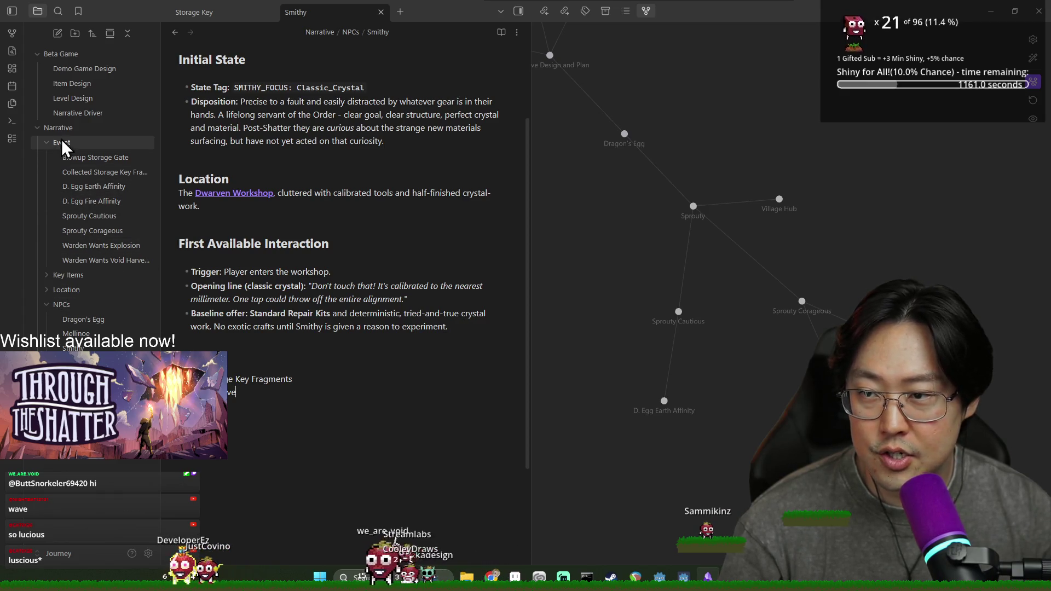
key(alt+Left)
Scroll Narrative Design and Plan down to section 2f 'The Egg in the Web'
scroll(282, 307, down, 20)
scroll(278, 327, down, 15)
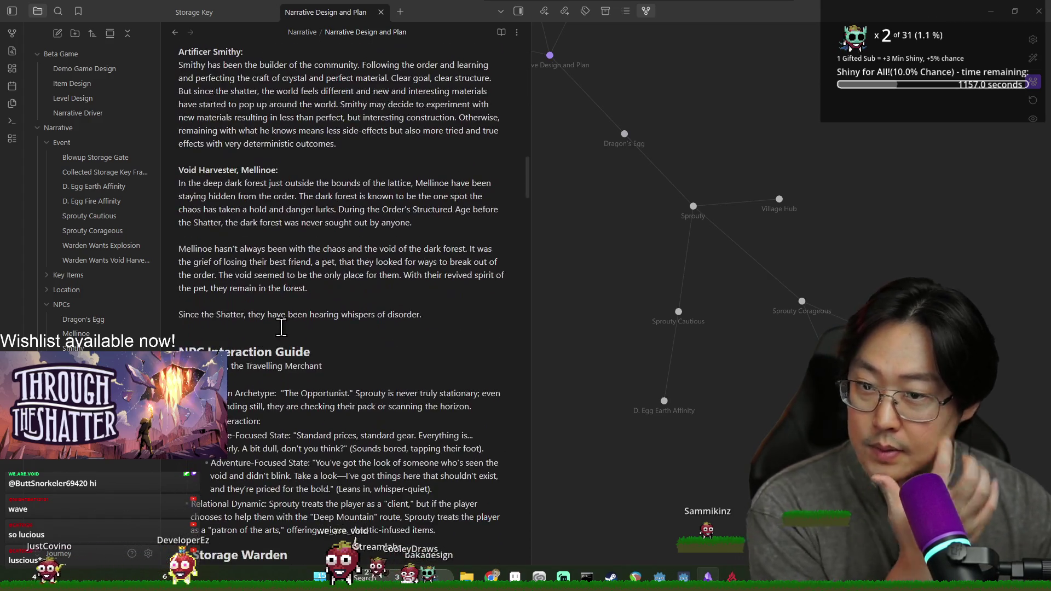
scroll(277, 306, down, 6)
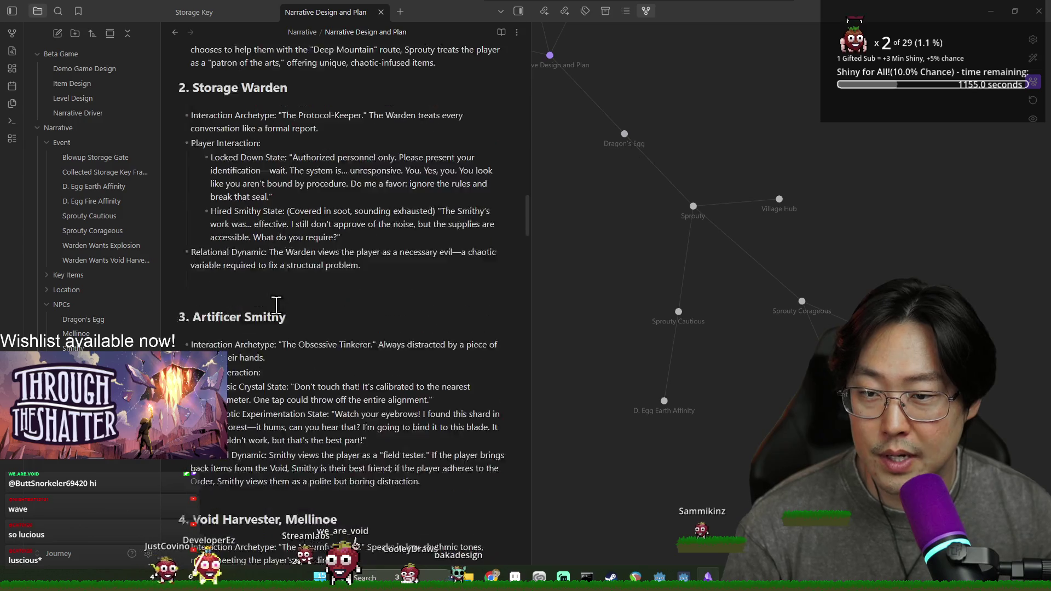
scroll(243, 253, down, 12)
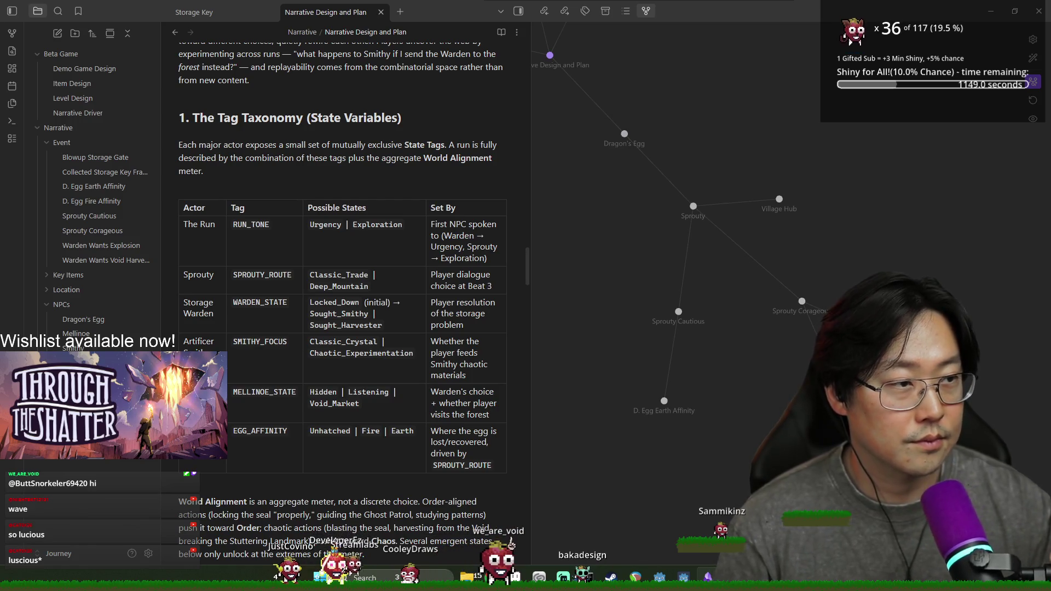
scroll(377, 417, down, 1)
scroll(377, 417, down, 2)
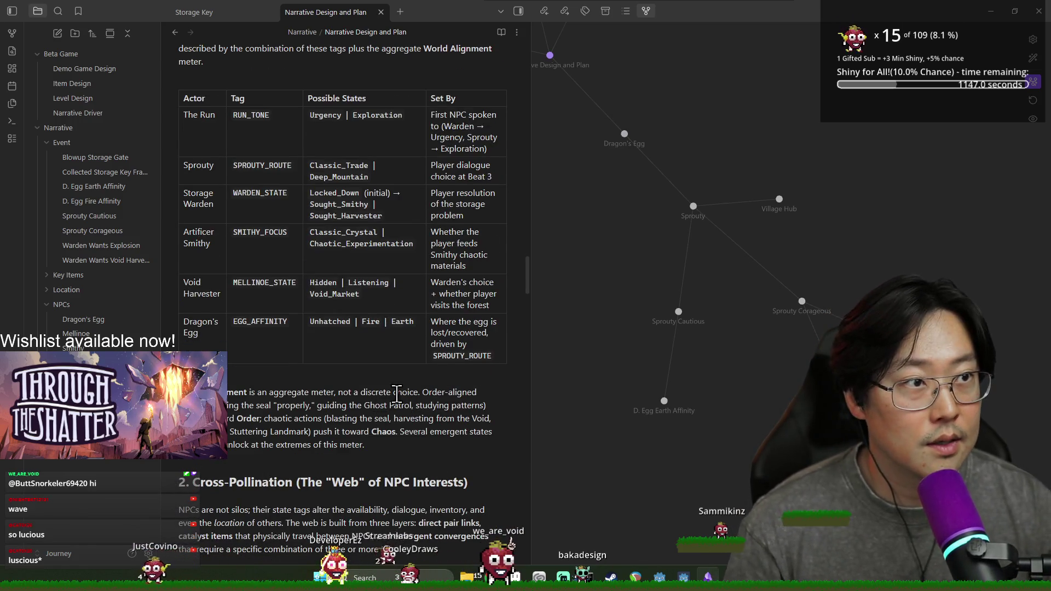
scroll(253, 354, down, 3)
scroll(253, 355, down, 5)
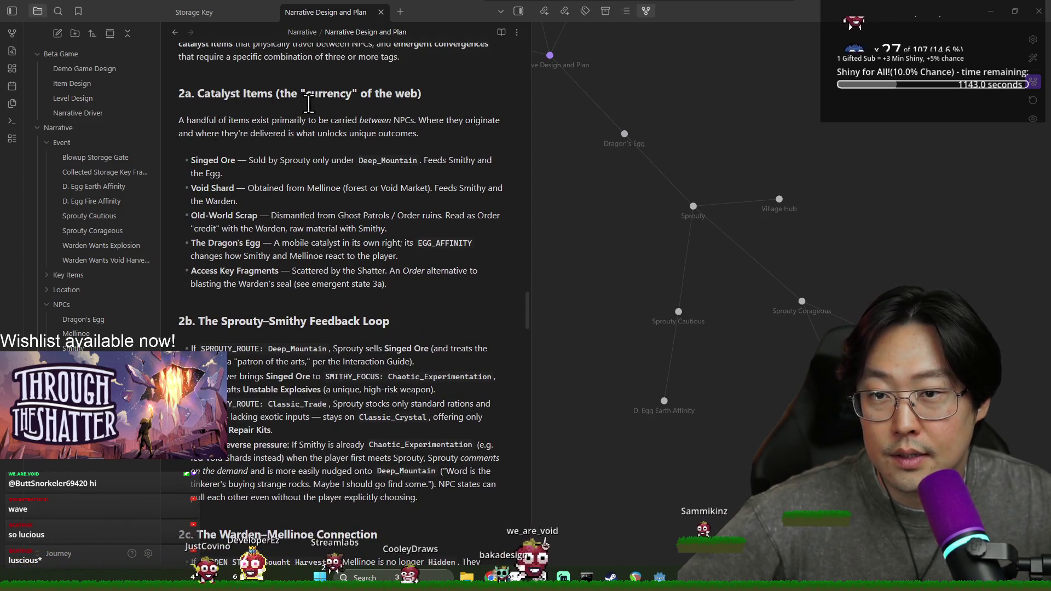
scroll(263, 229, down, 4)
scroll(259, 201, down, 5)
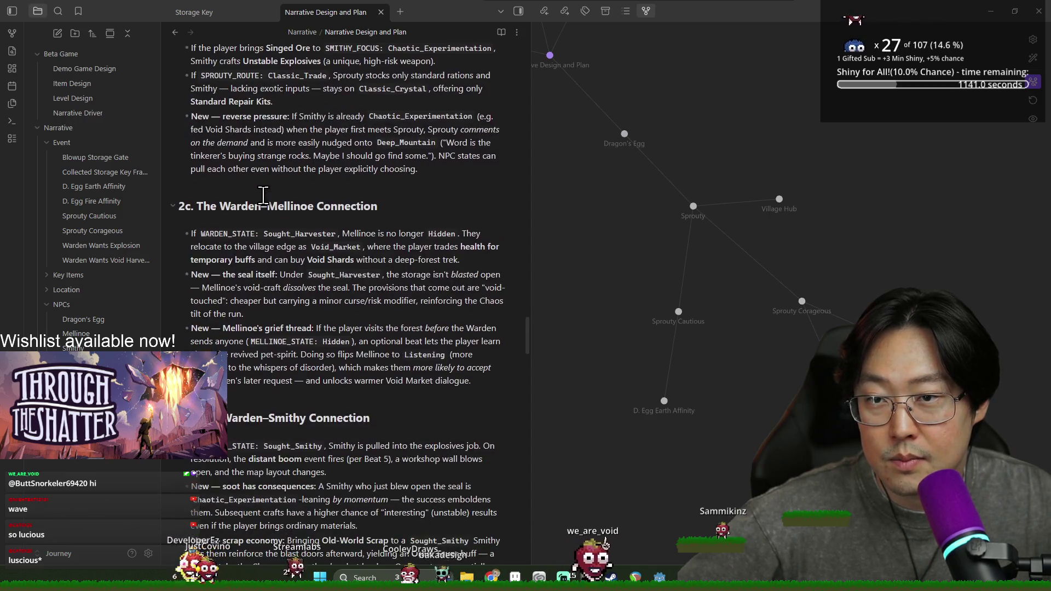
scroll(282, 215, down, 9)
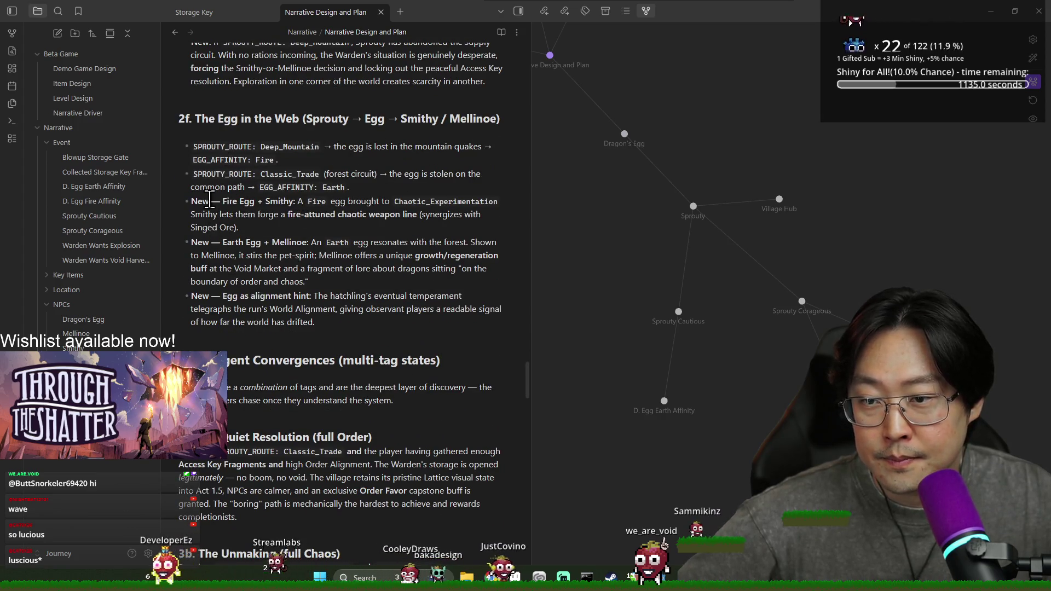
Check 'Smithy' in the Fire Egg line, then open the D. Egg Fire Affinity note
double_click(280, 201)
click(331, 217)
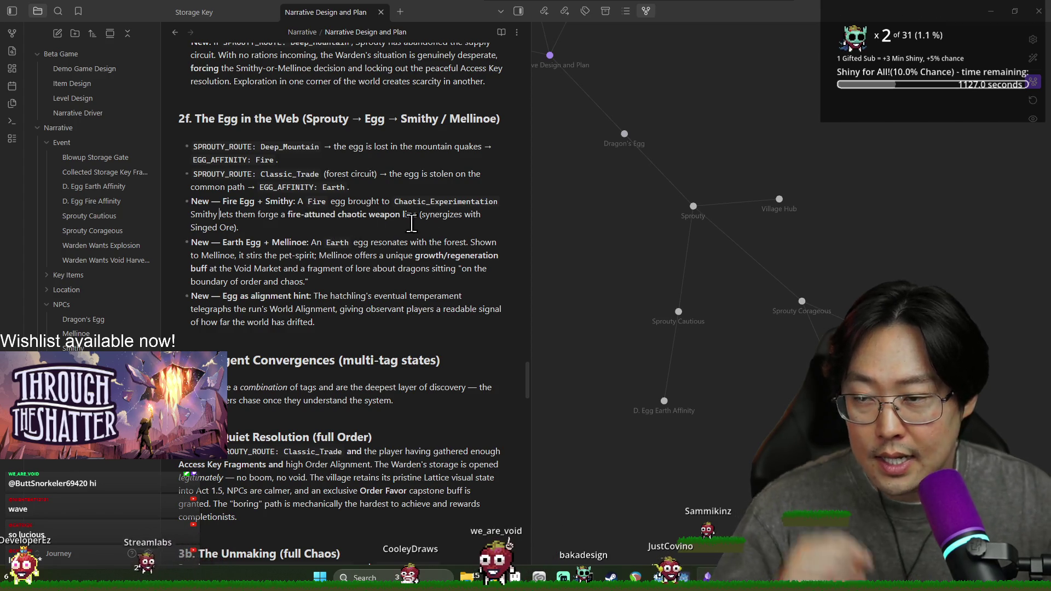
click(108, 203)
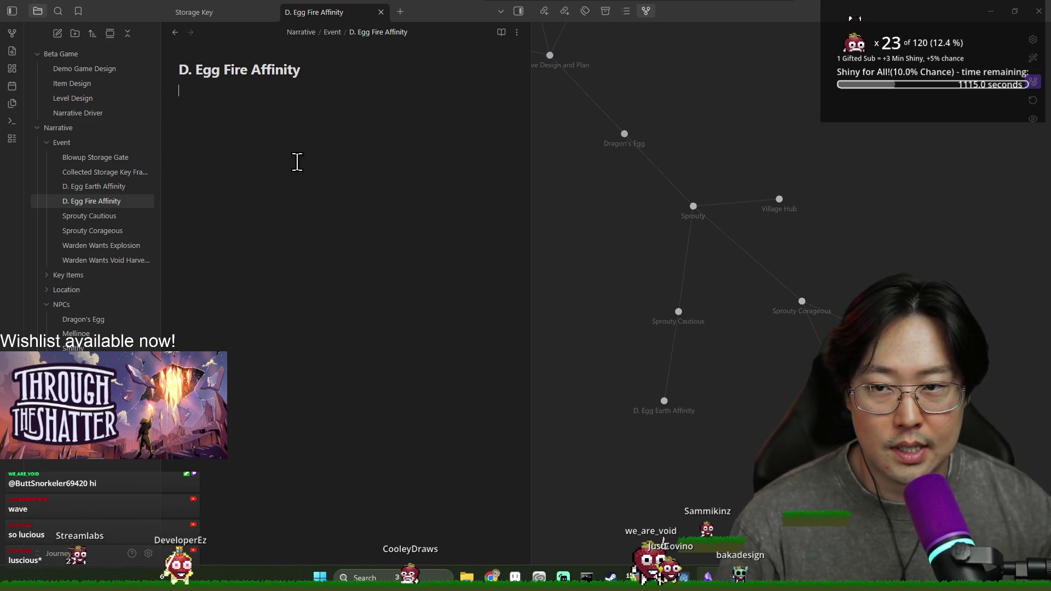
Write 'Egg can be fully hatched with the help of Smithy', linking Smithy, then open D. Egg Earth Affinity
text(Eg)
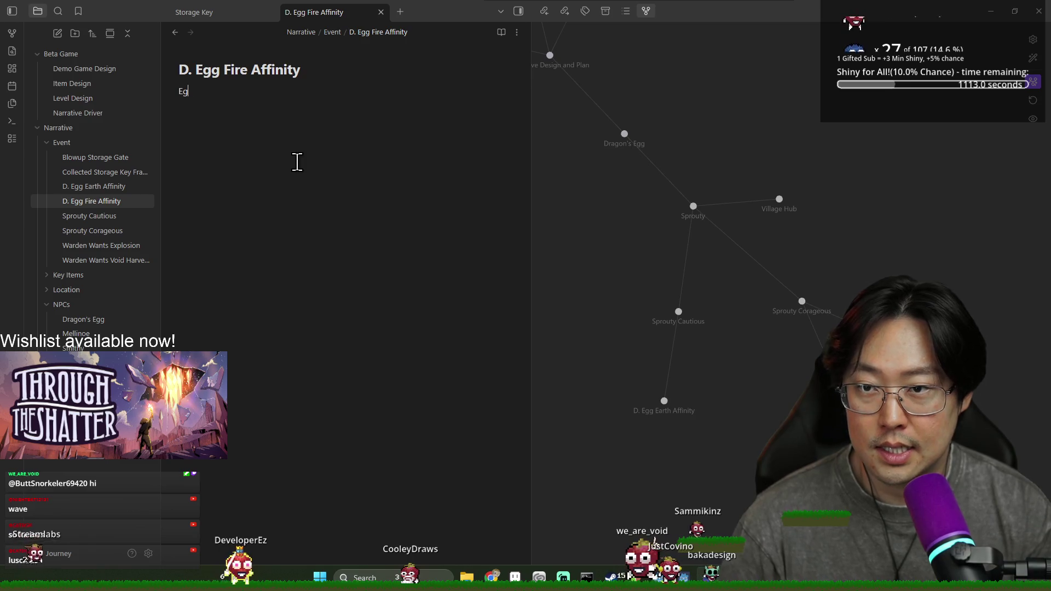
text(g can be full)
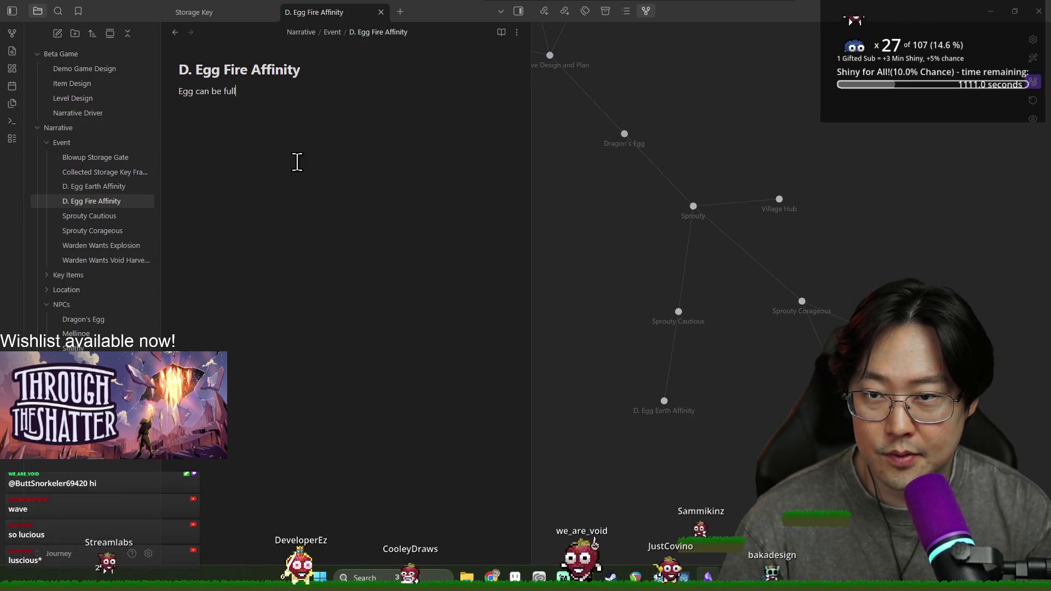
text(y hatched with the help of )
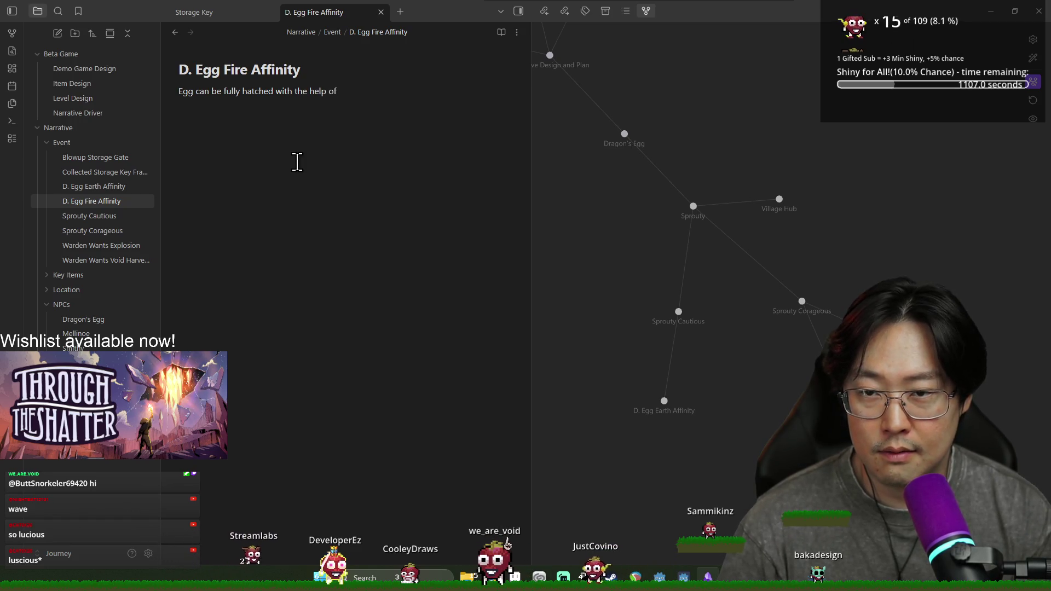
text([[Smithy)
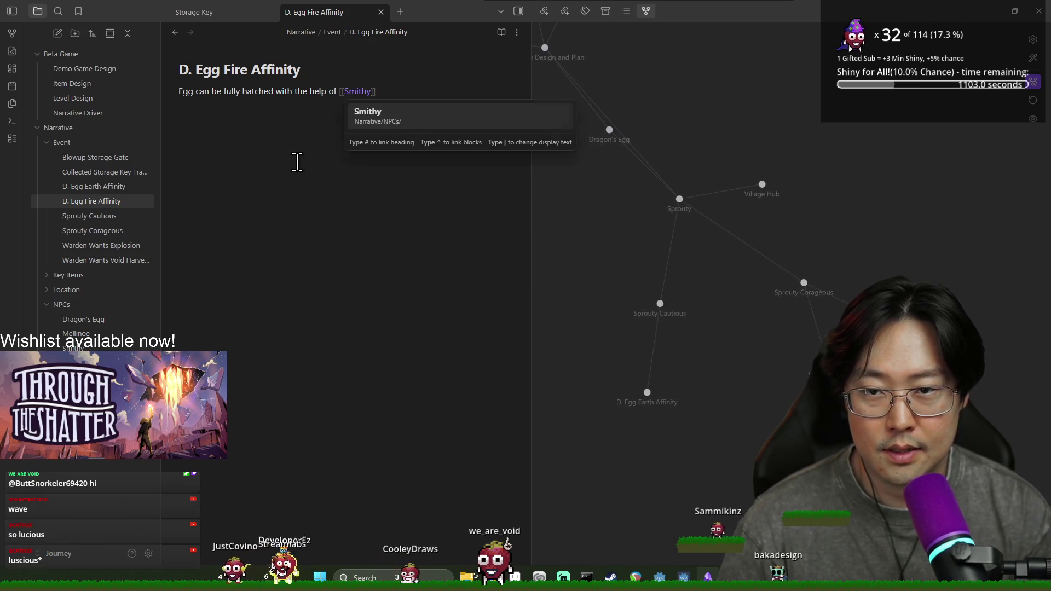
key(Return)
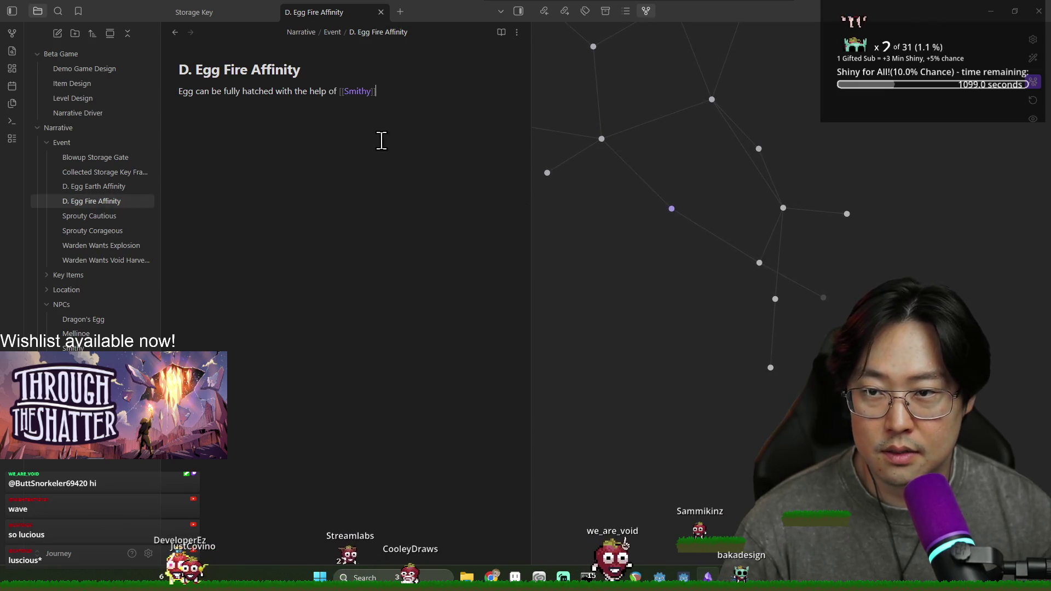
click(114, 188)
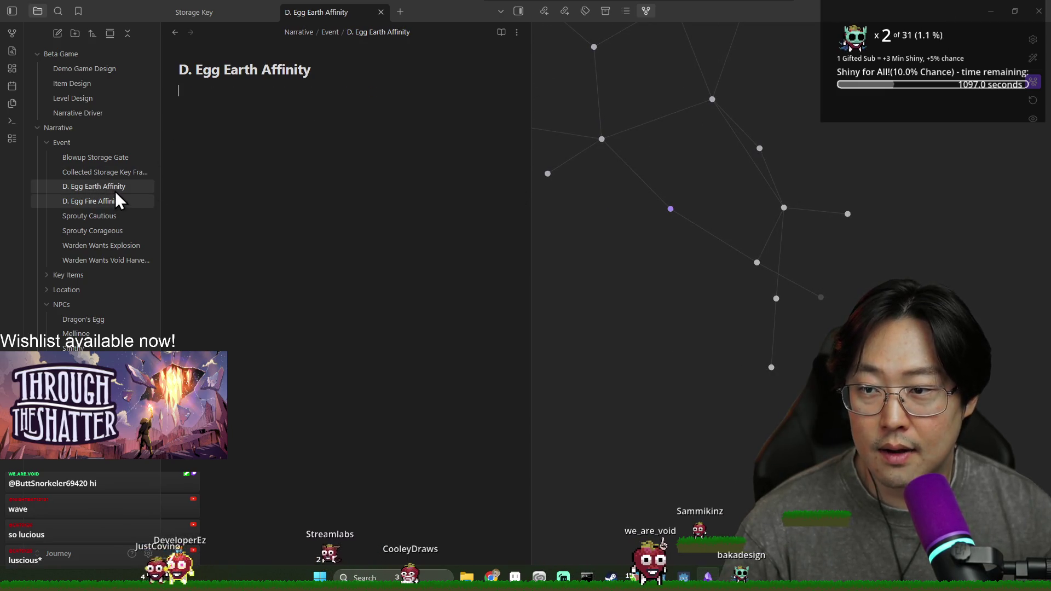
In D. Egg Earth Affinity, note it can be hatched with help of [[Mellinoe]], then reopen Fire Affinity
click(320, 108)
text(Can b)
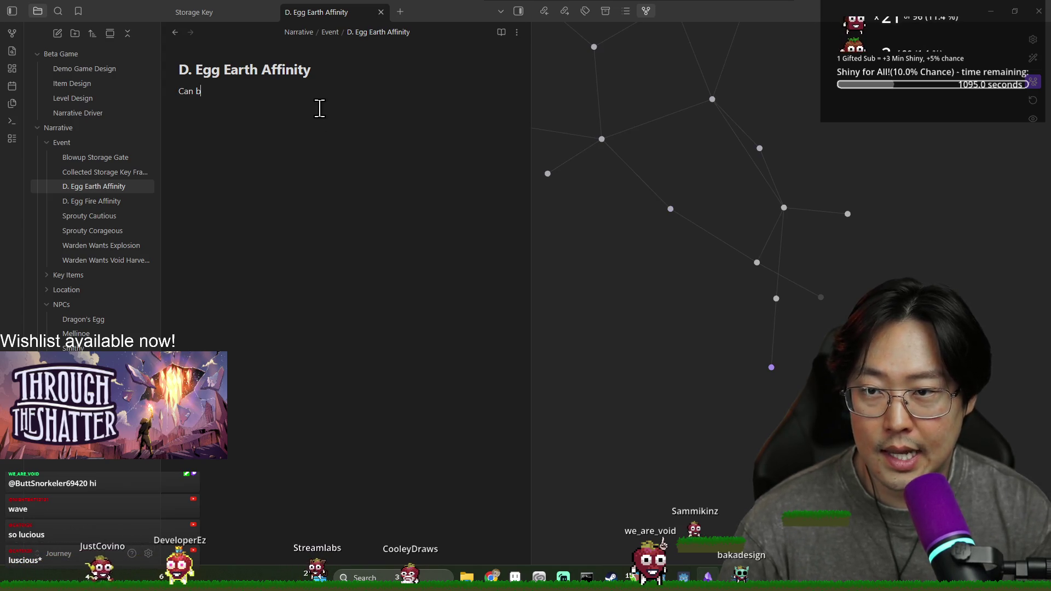
text(e hatched with the h)
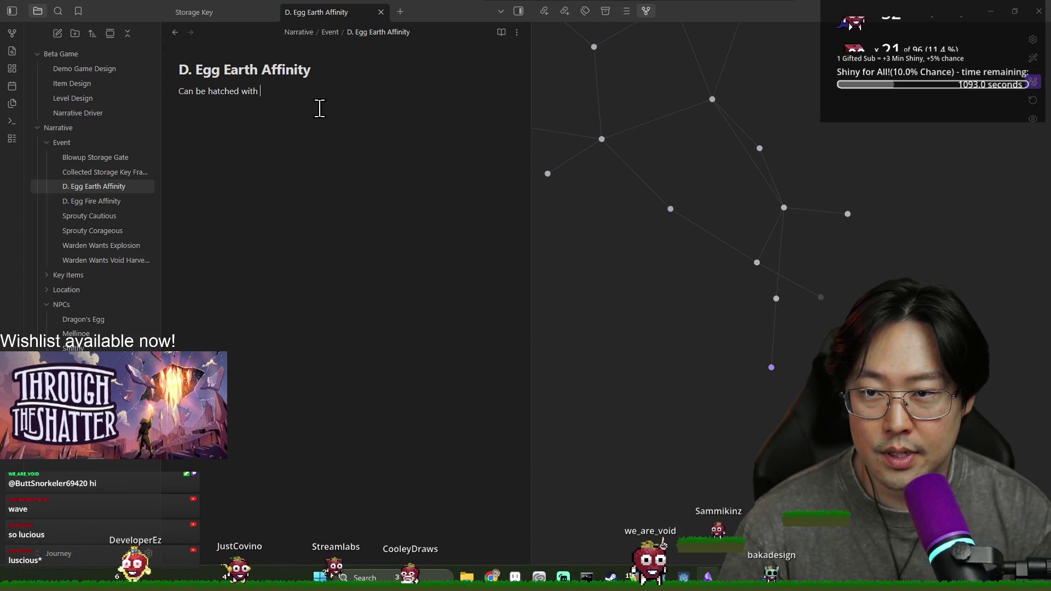
text(elp of [[M)
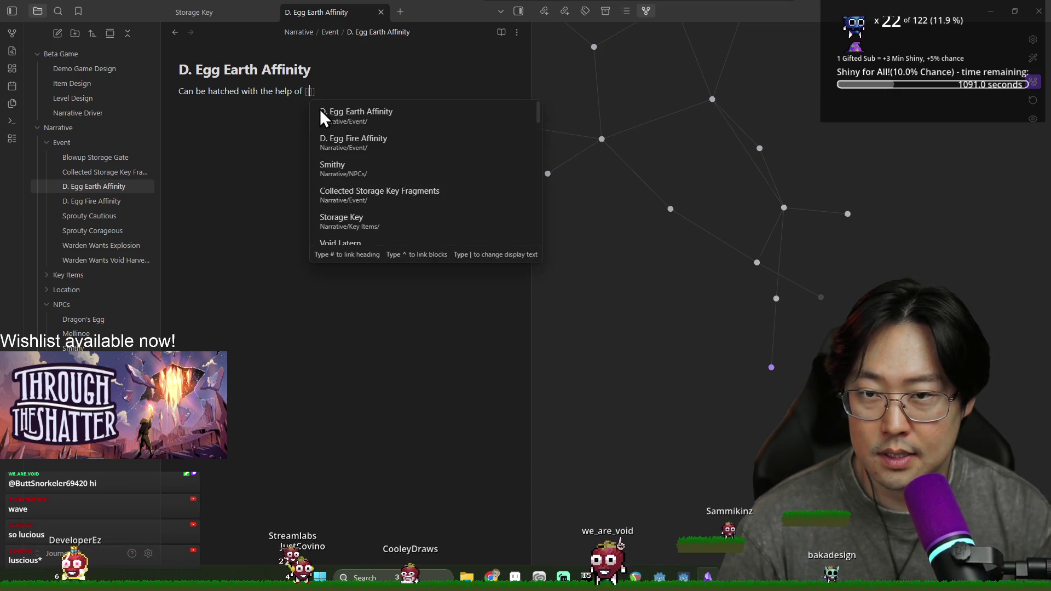
key(Return)
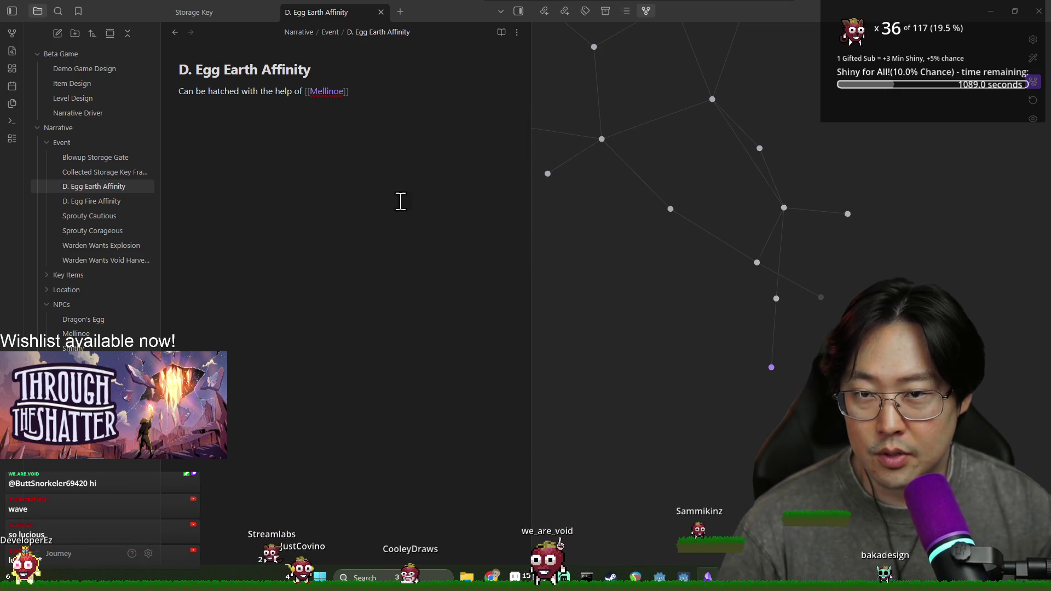
click(566, 216)
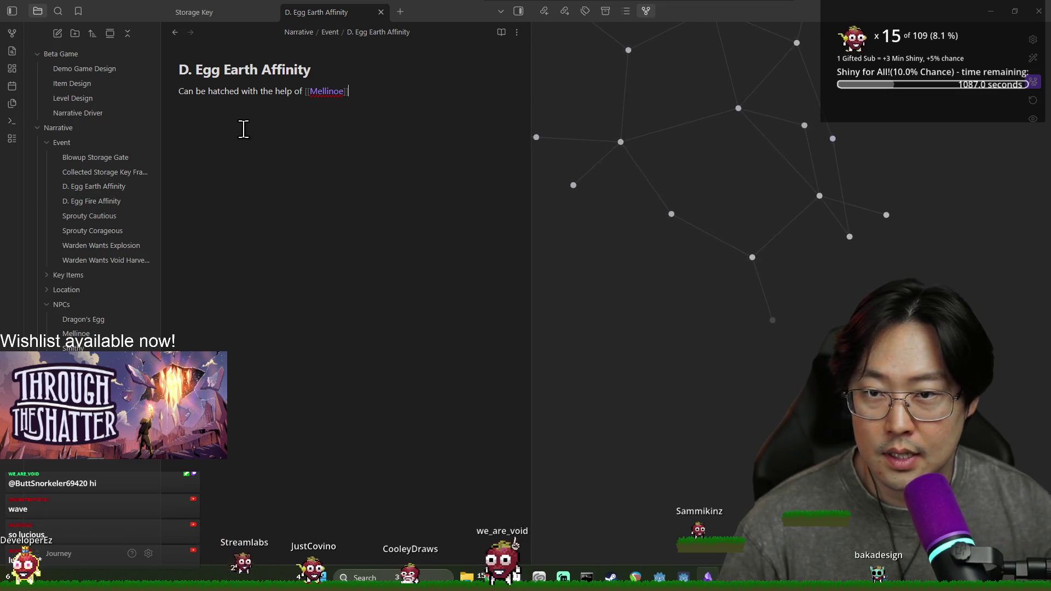
click(359, 103)
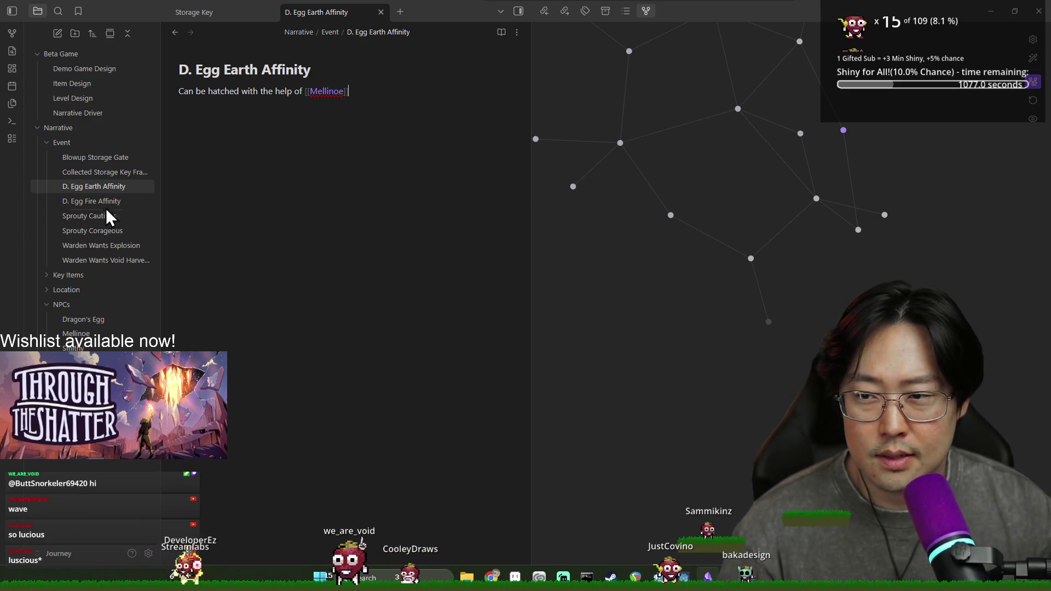
click(131, 201)
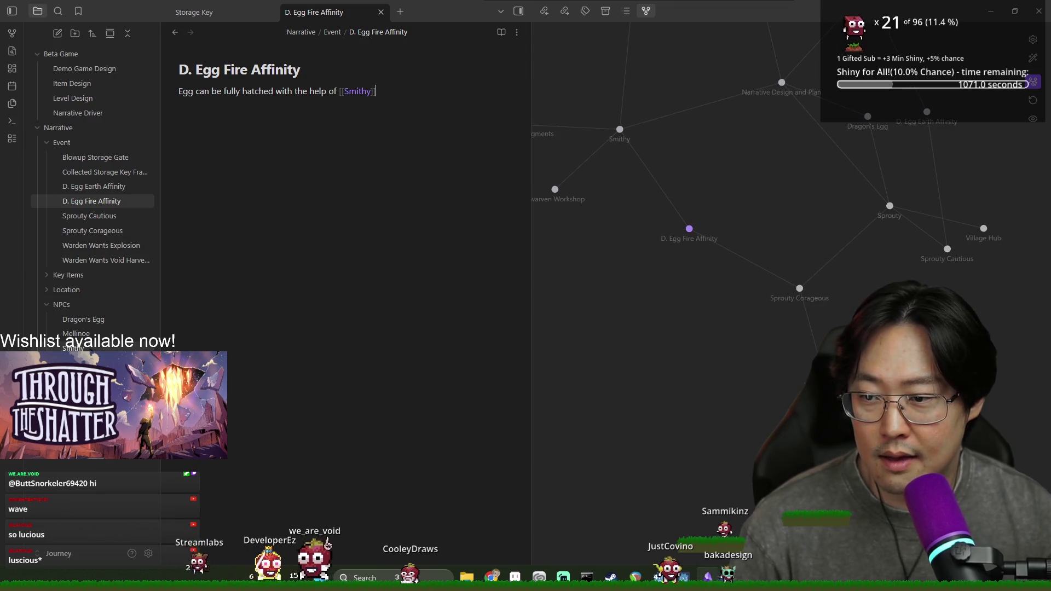
Copy the '### Initial State Variation on Run' heading from the Warden note into Smithy
click(73, 348)
scroll(262, 306, down, 4)
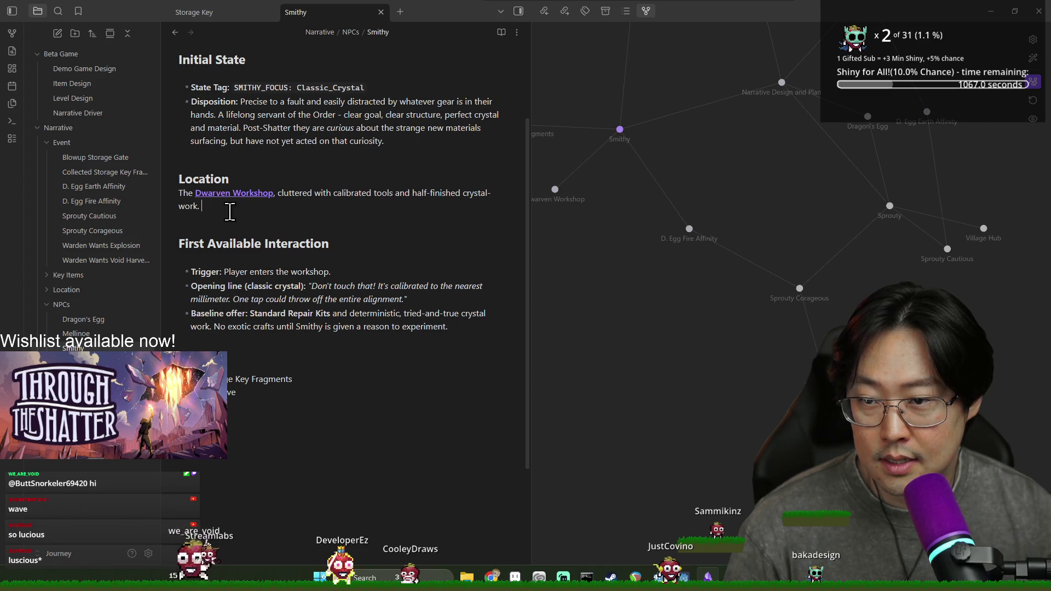
scroll(230, 212, up, 4)
click(71, 363)
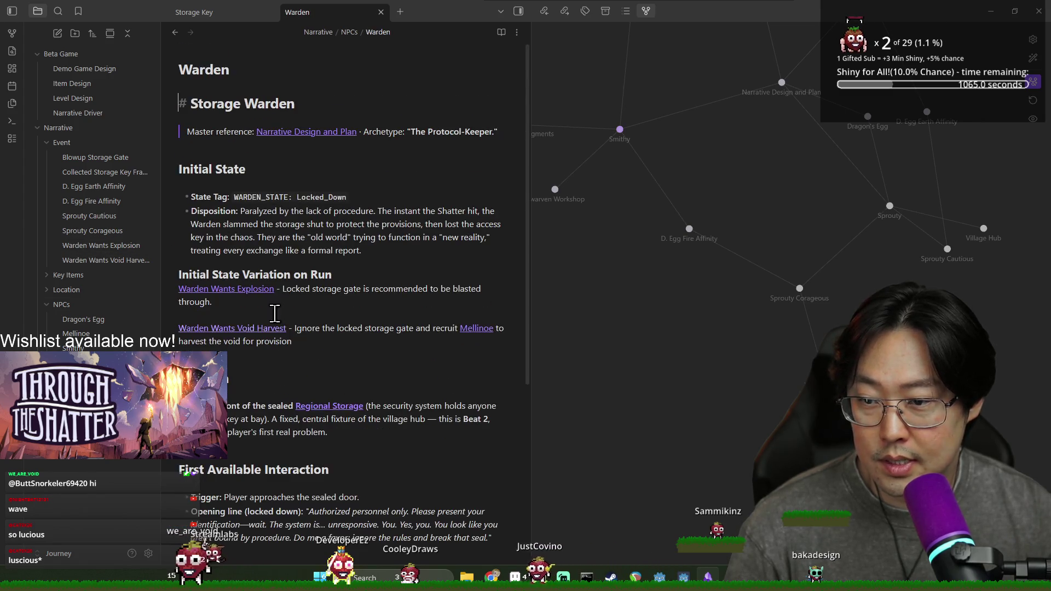
triple_click(214, 271)
key(ctrl+c)
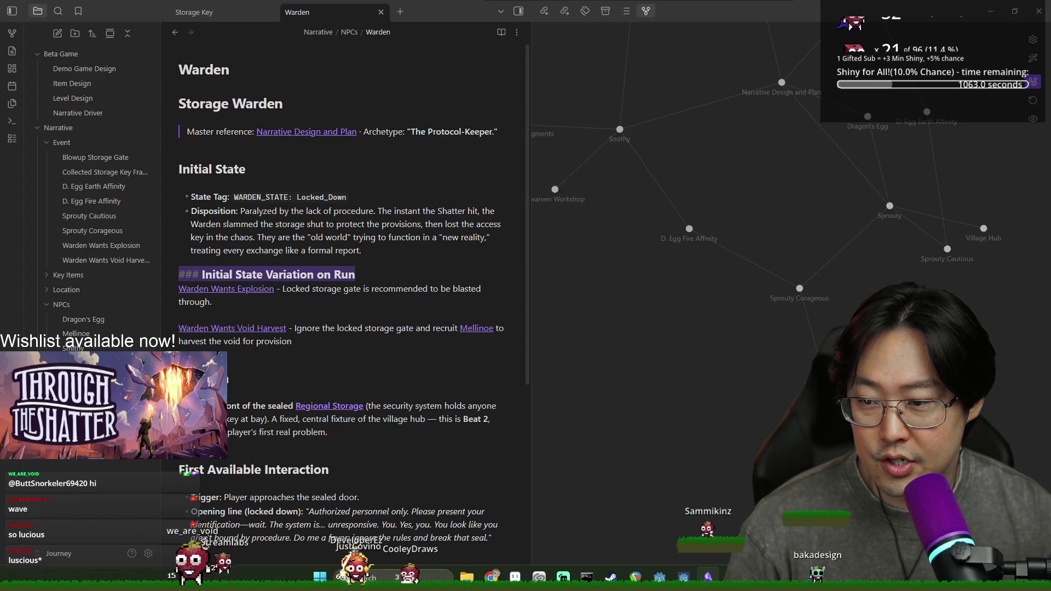
key(ctrl+alt+Left)
key(ctrl+v)
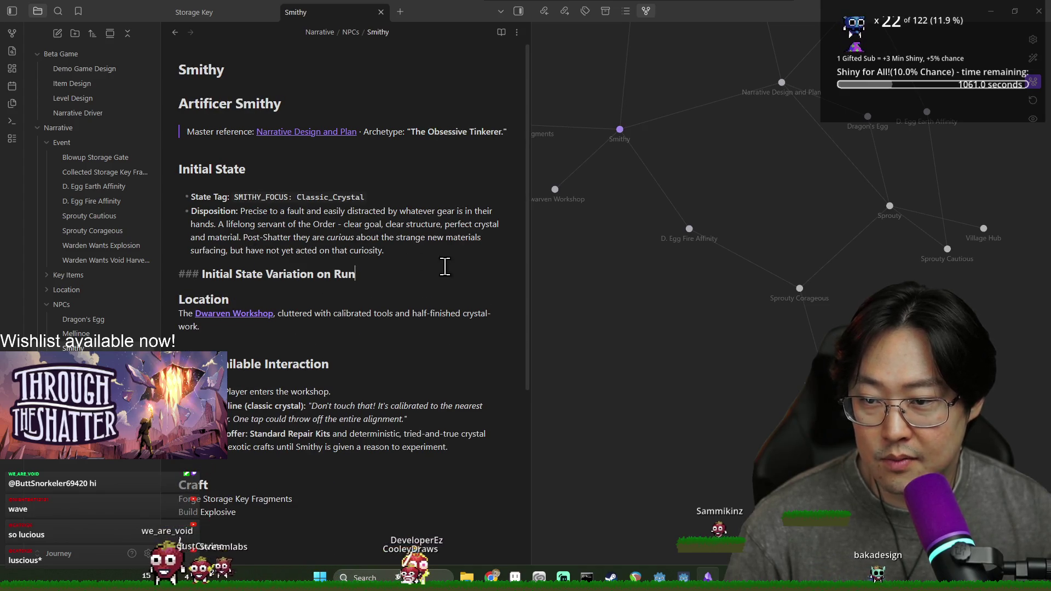
key(Return)
Add the first variation line: Smithy Explore Chaotic Crafter, wanting to experiment with new materials
text(d)
key(BackSpace)
key(BackSpace)
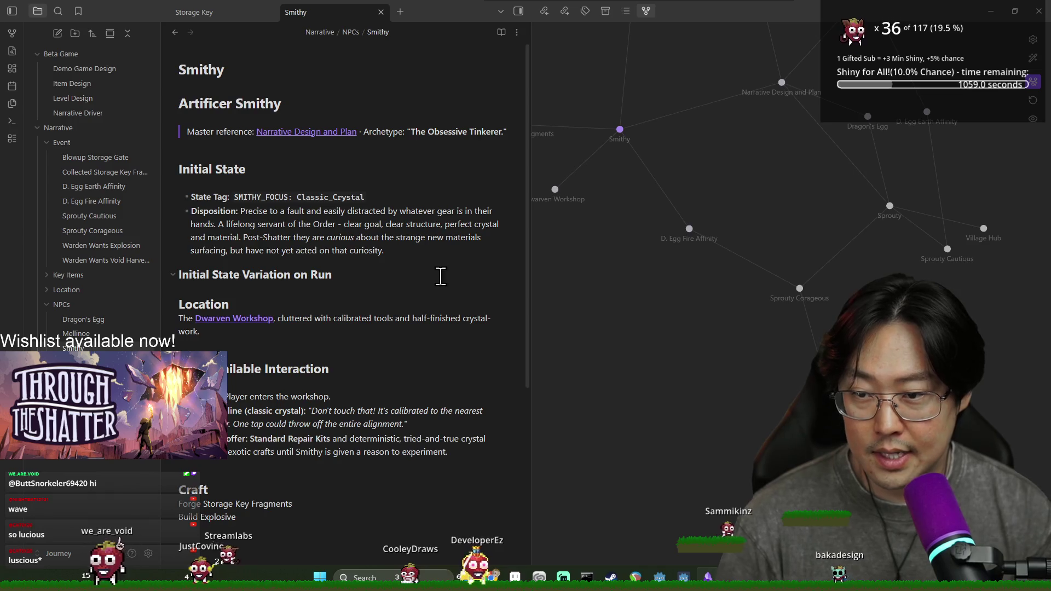
key(Return)
text(Smithy)
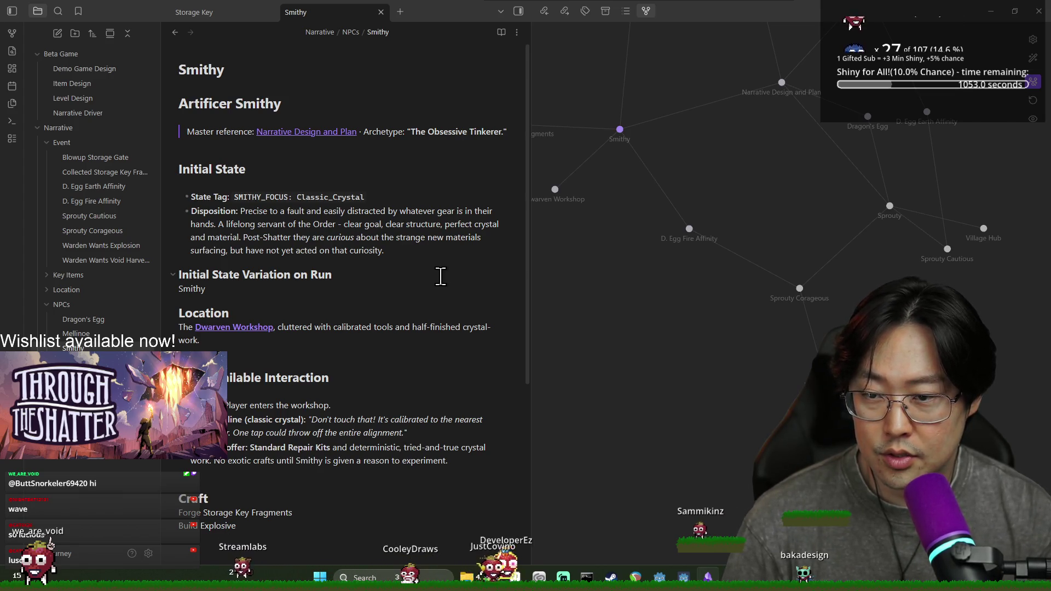
text( Explore N)
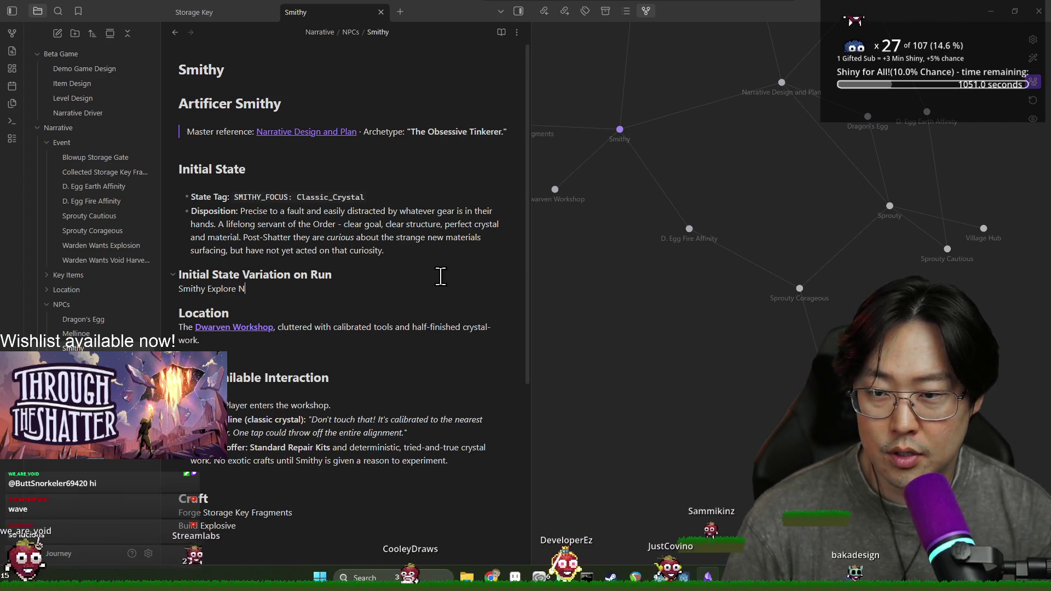
text(ew Materia)
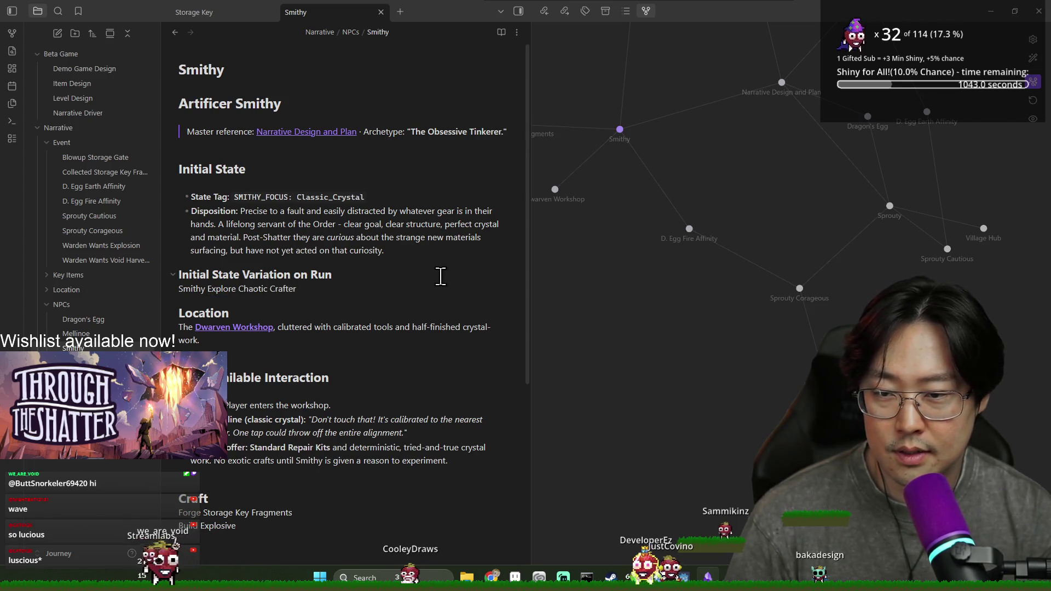
text(- )
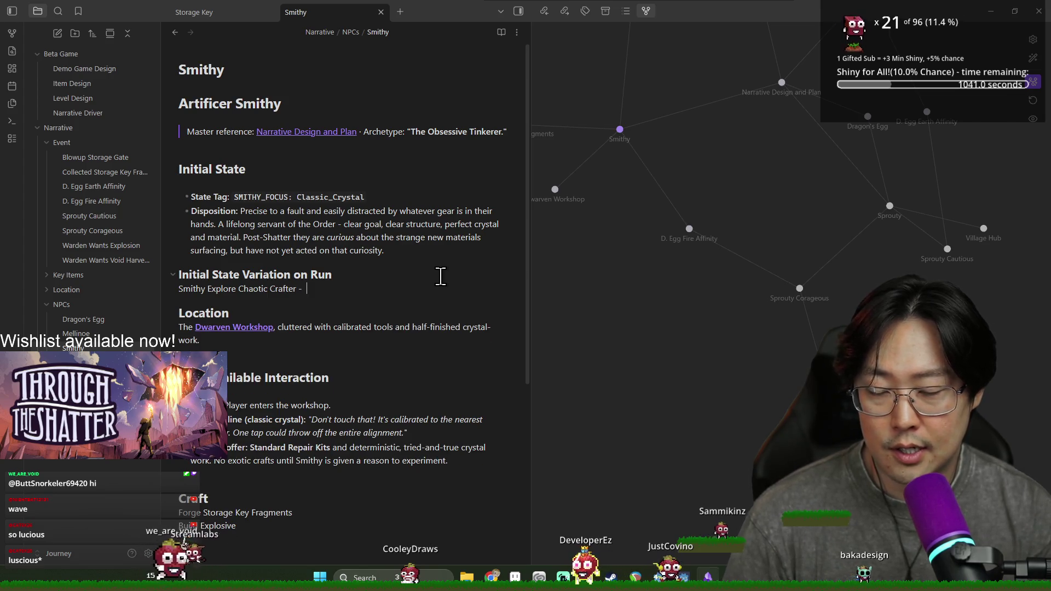
text(Smithy )
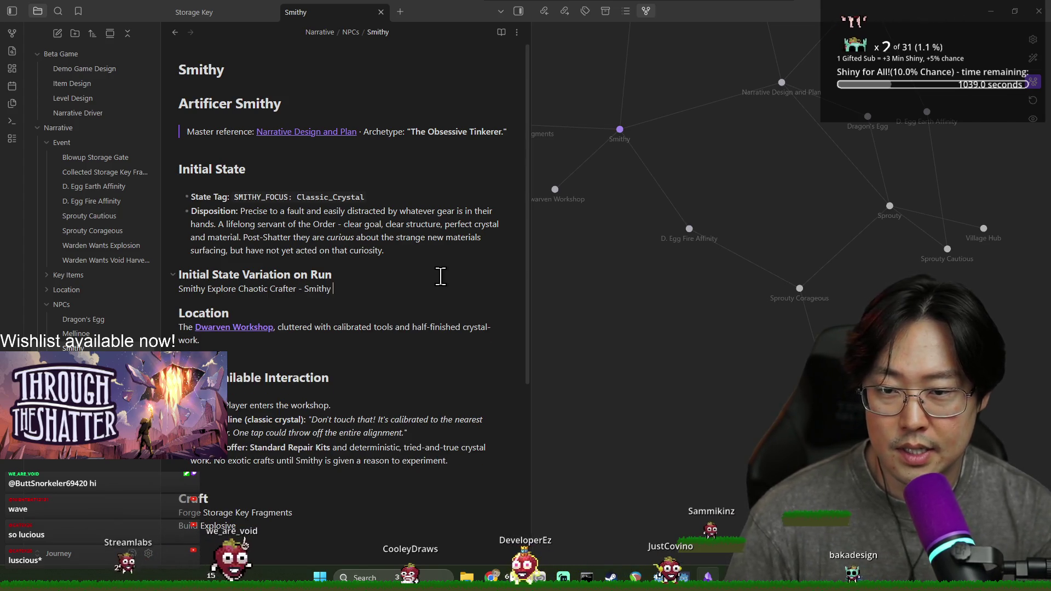
text(wants to experiment with the newly a)
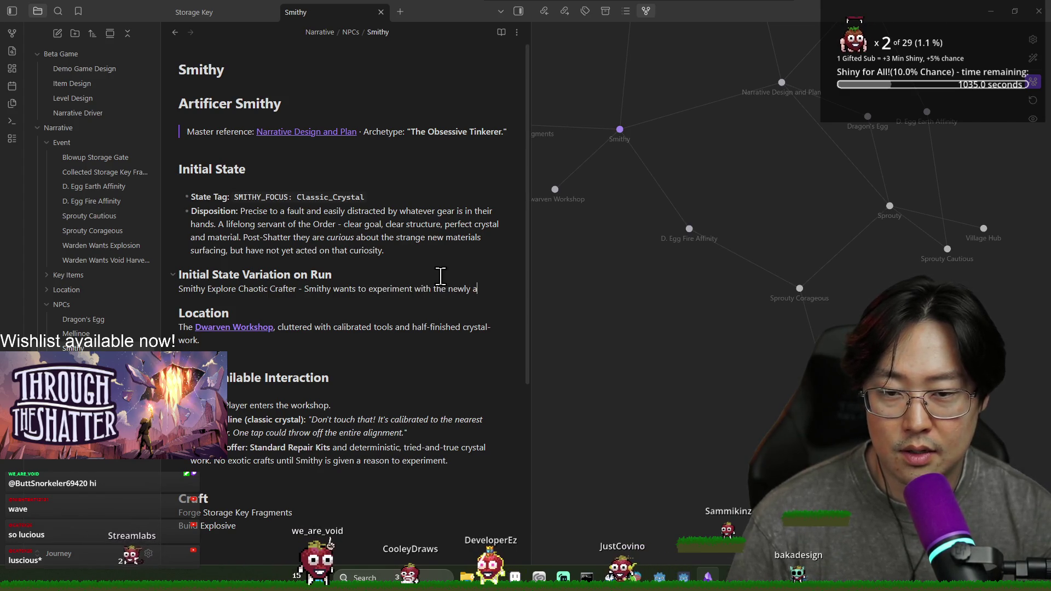
text(vailable )
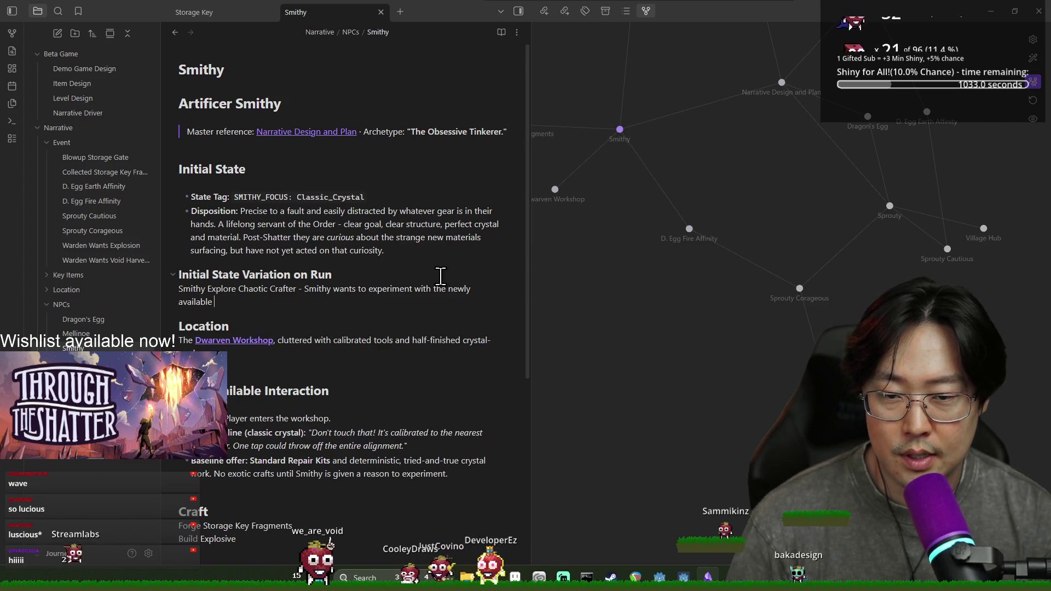
text(materials influenced by the)
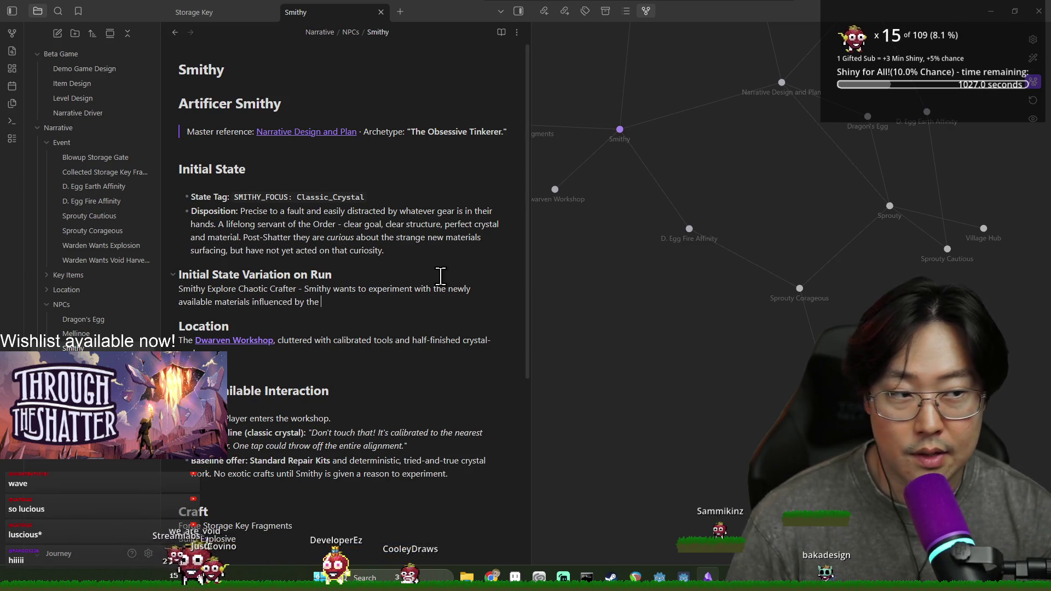
Add the second variation: Smithy the Crystal Crafter sticks with what he knows, non-risky but well-crafted
key(Return)
key(Return)
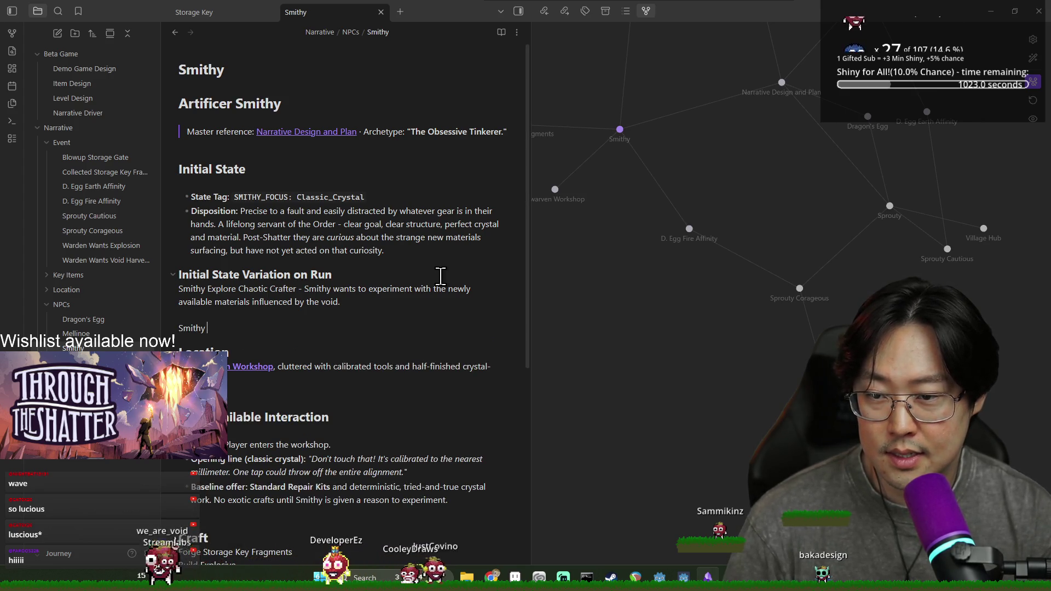
text(O)
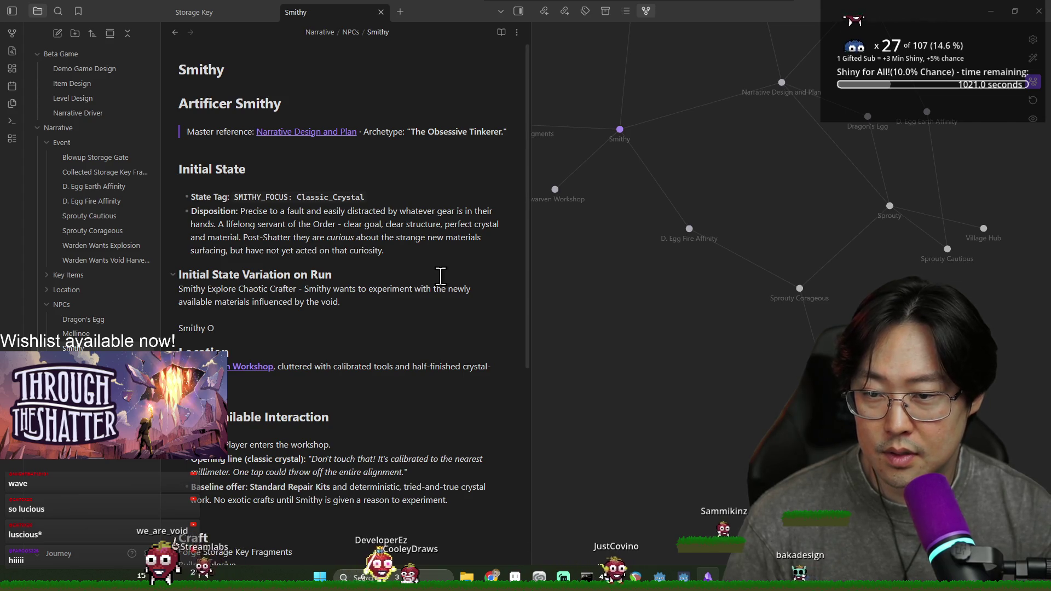
key(BackSpace)
text(the Crystal Crafter - S)
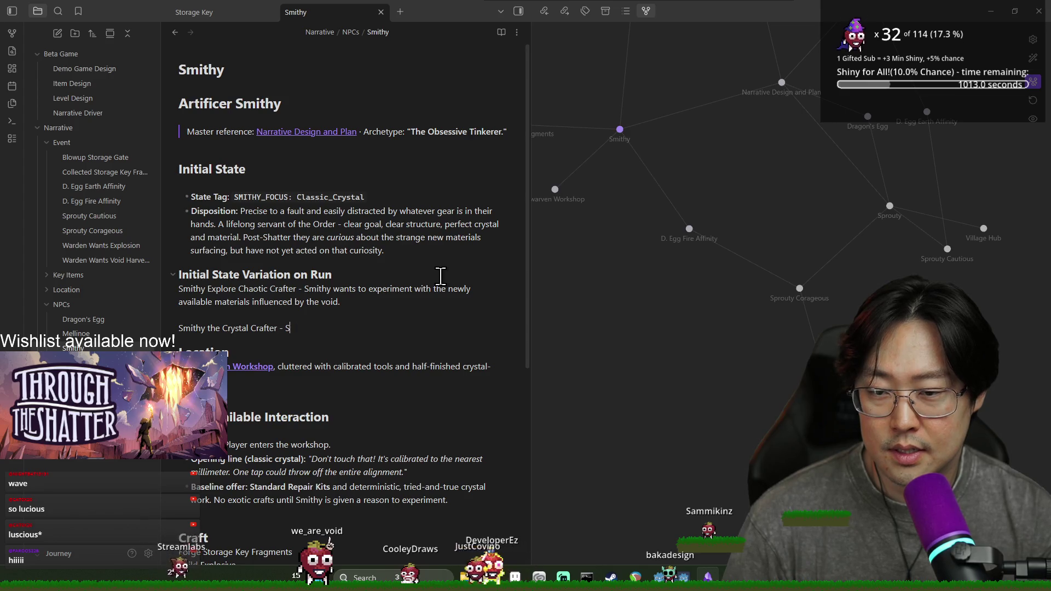
text(ticks with )
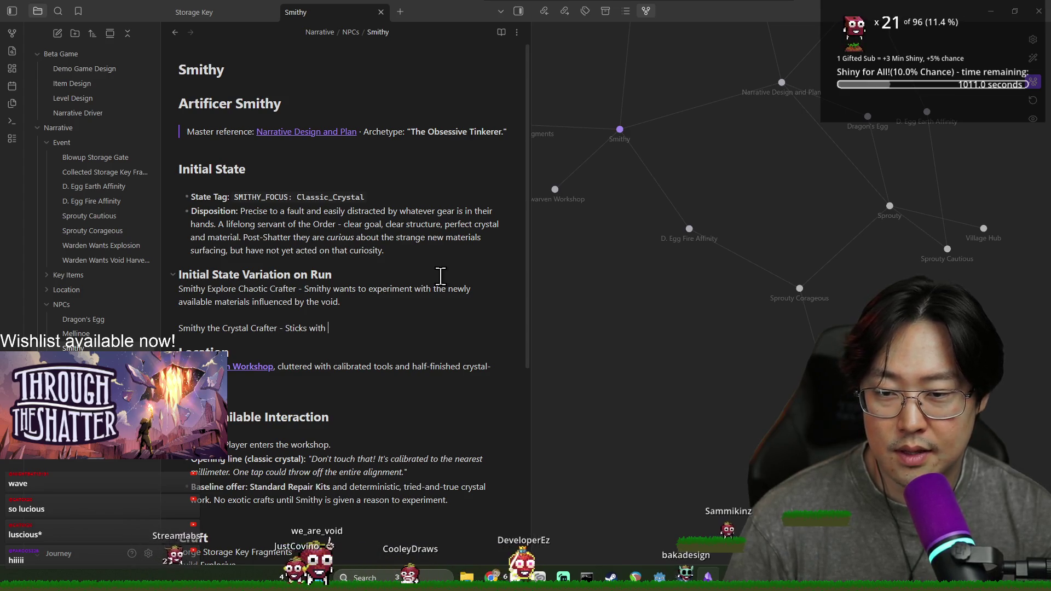
text(what he knows and builds predictable non)
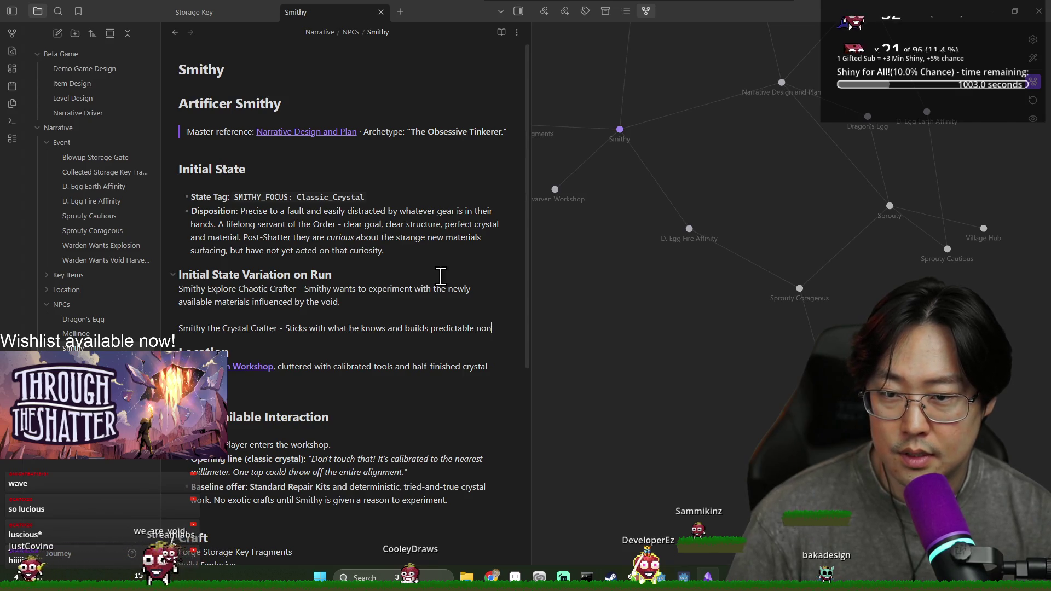
text(sky (but we)
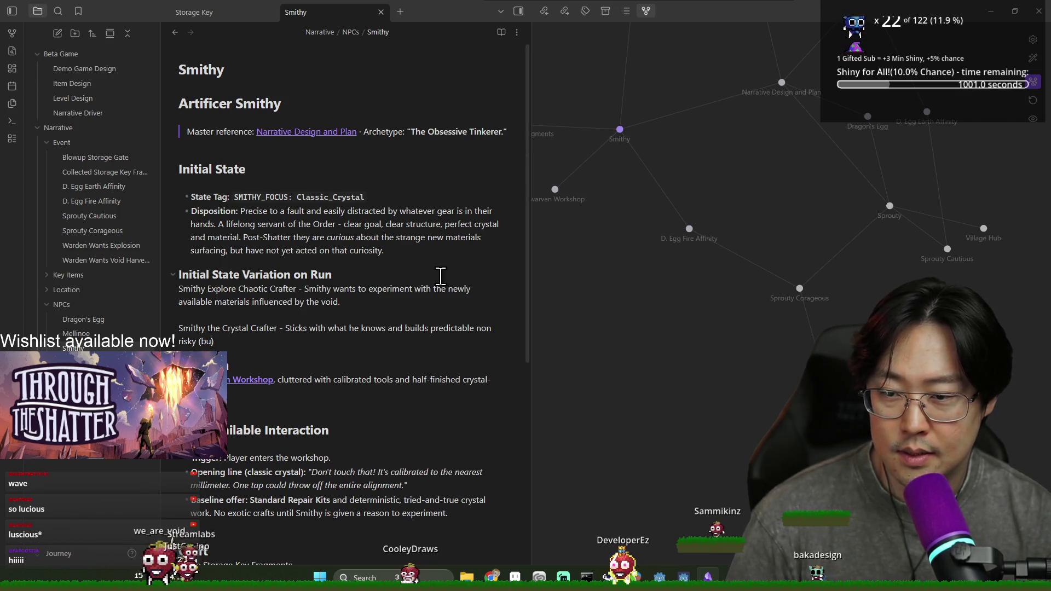
text(ll-crafted)
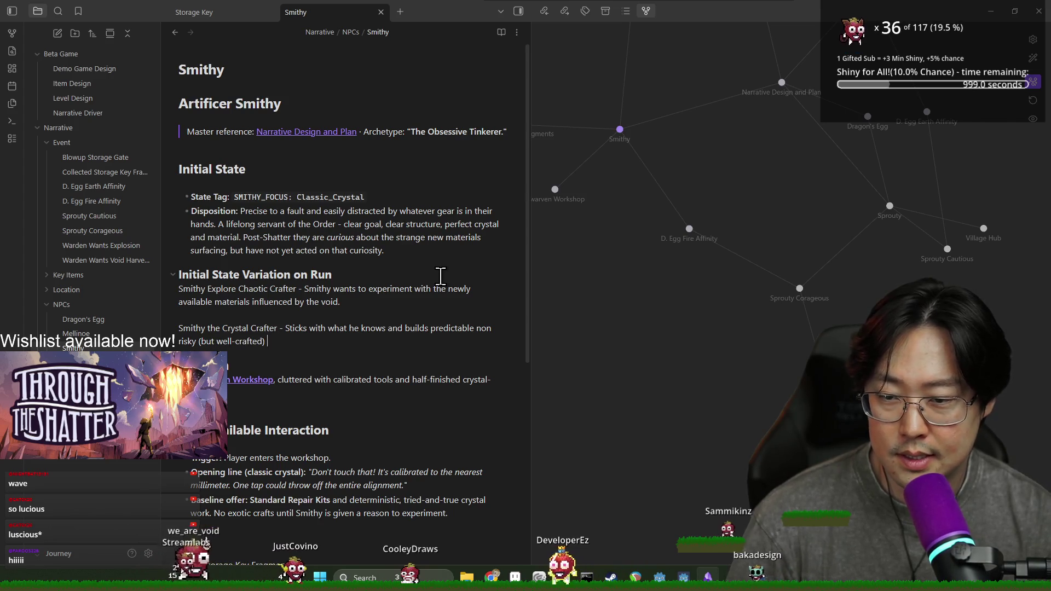
key(BackSpace)
key(BackSpace)
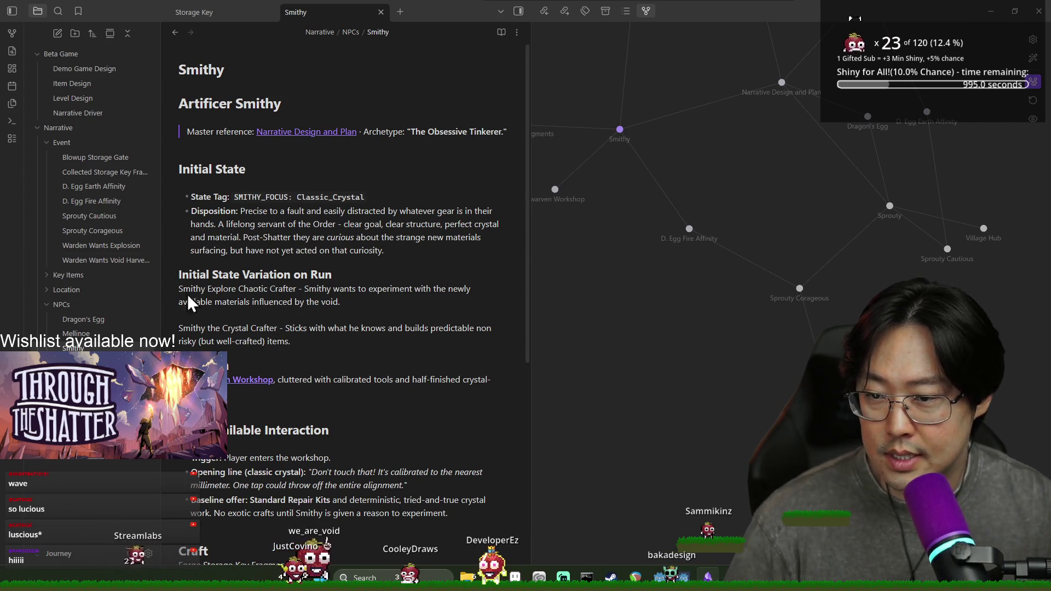
right_click(68, 143)
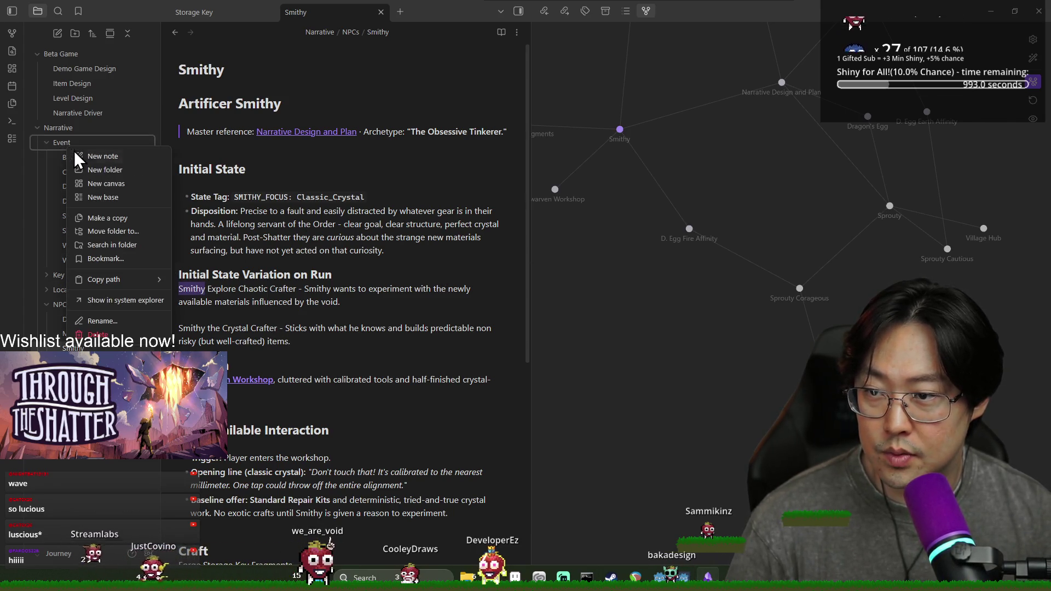
Create a new Event note titled Smithy Explore Chaotic Crafter
click(96, 156)
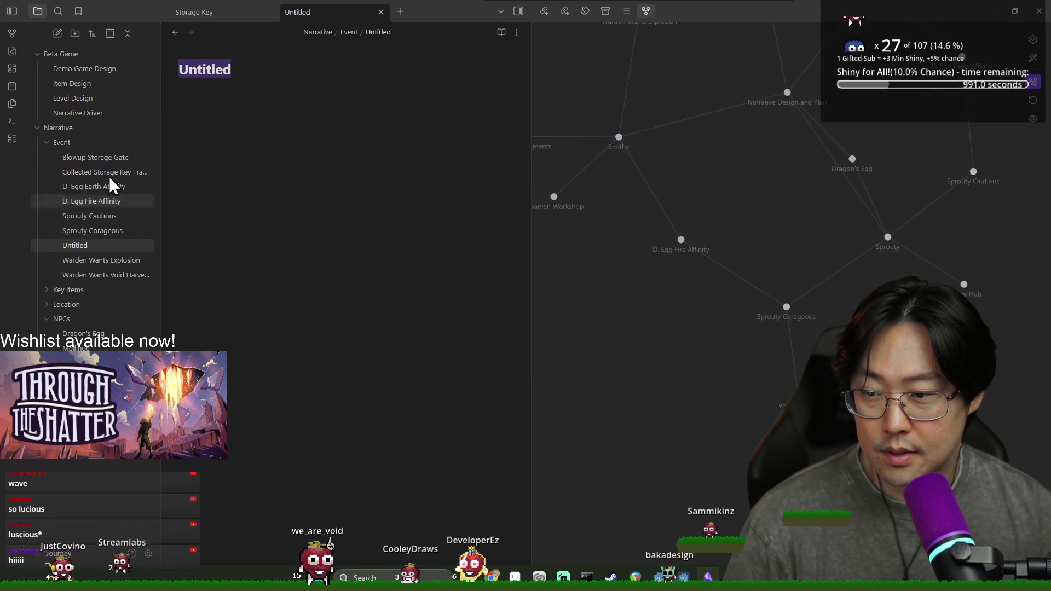
key(ctrl+alt+Left)
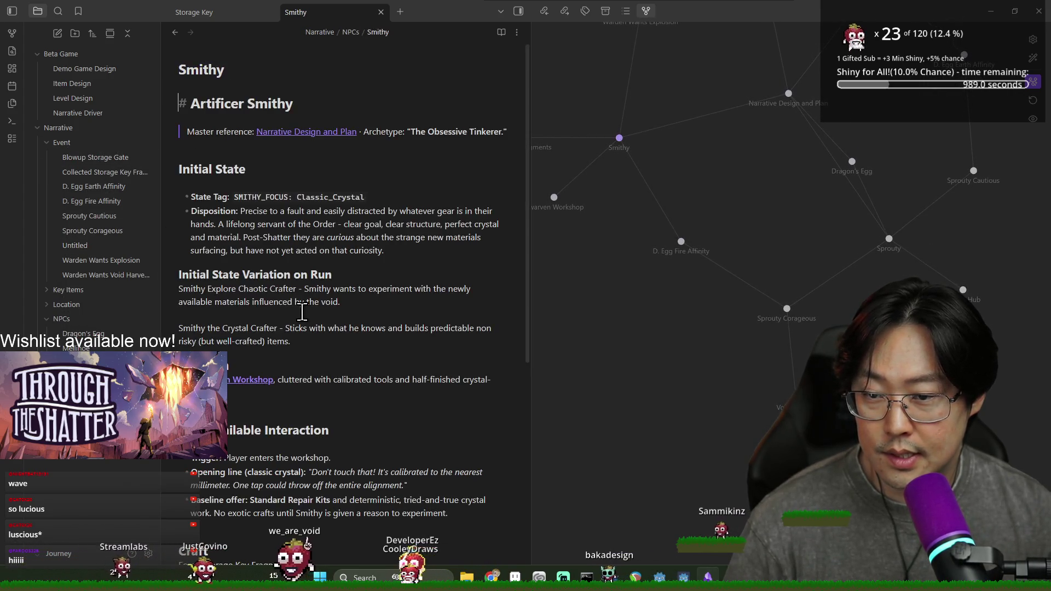
drag(185, 291, 297, 289)
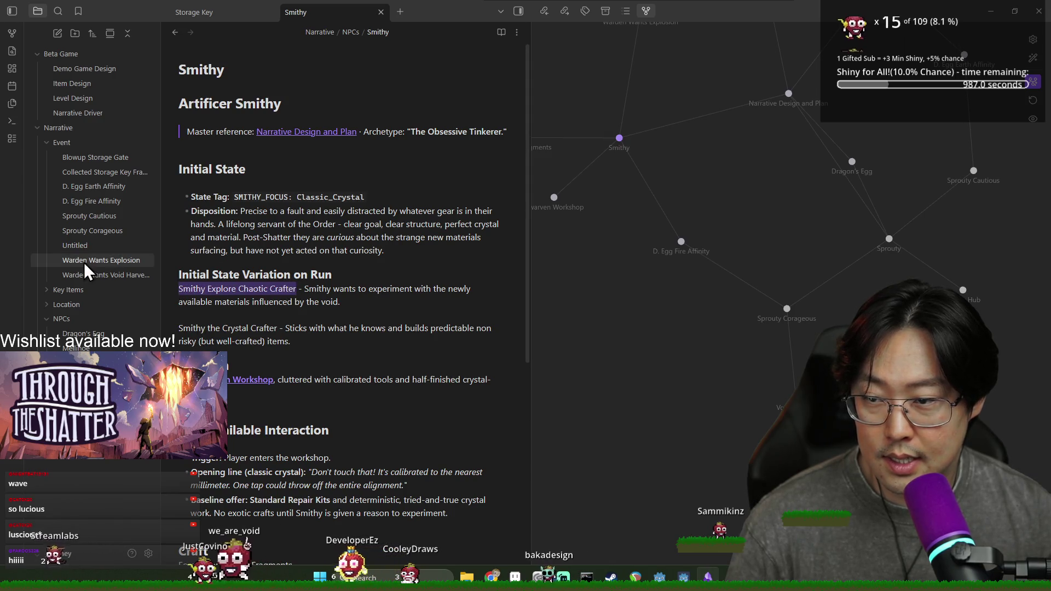
click(75, 245)
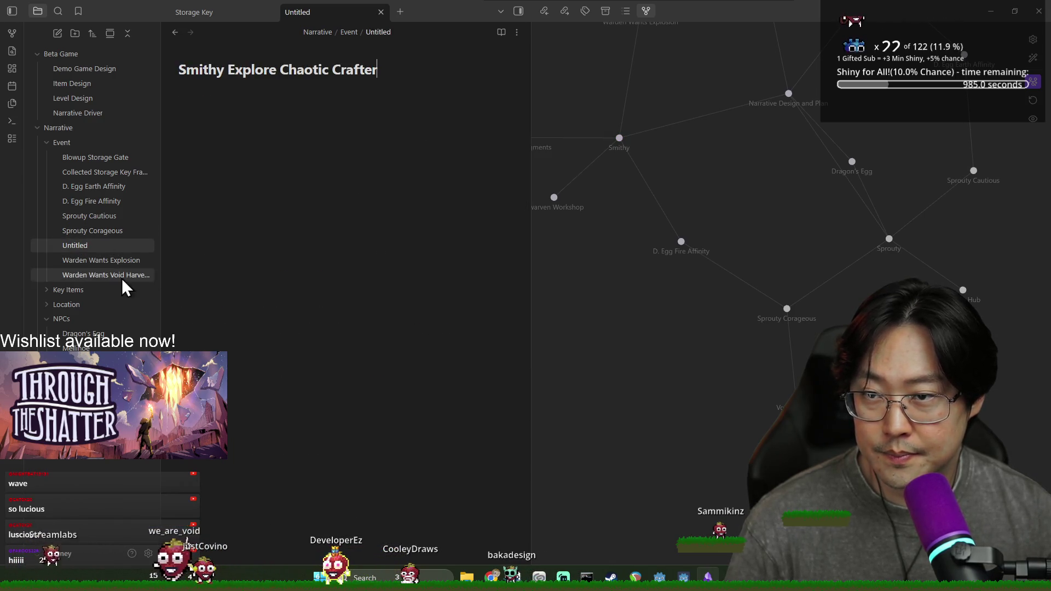
key(Return)
Create a second Event note named Smithy the Crystal Crafter, pasting the name from Smithy
click(65, 144)
right_click(67, 144)
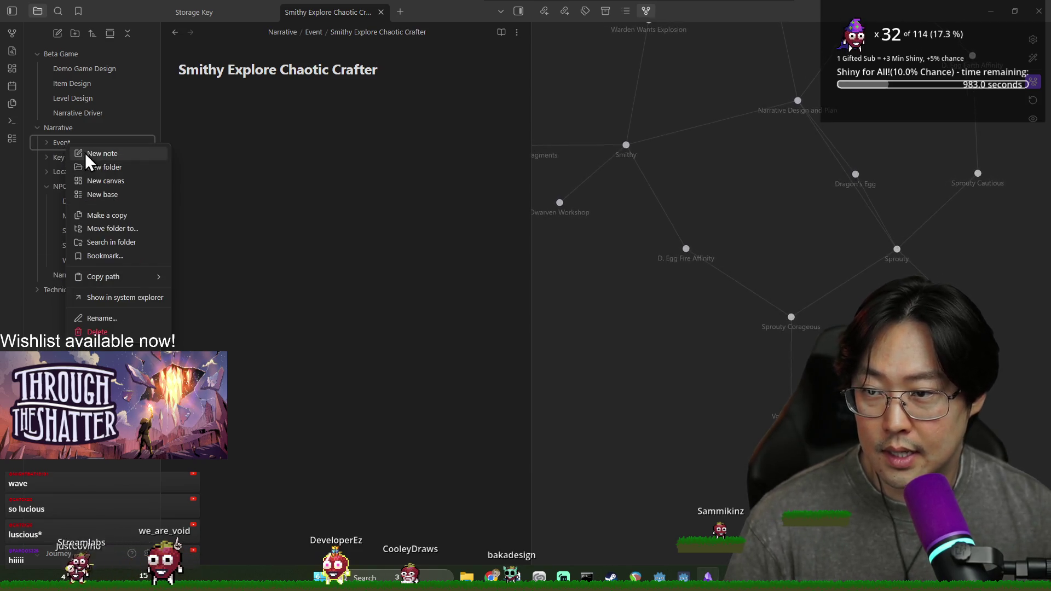
click(85, 153)
click(93, 232)
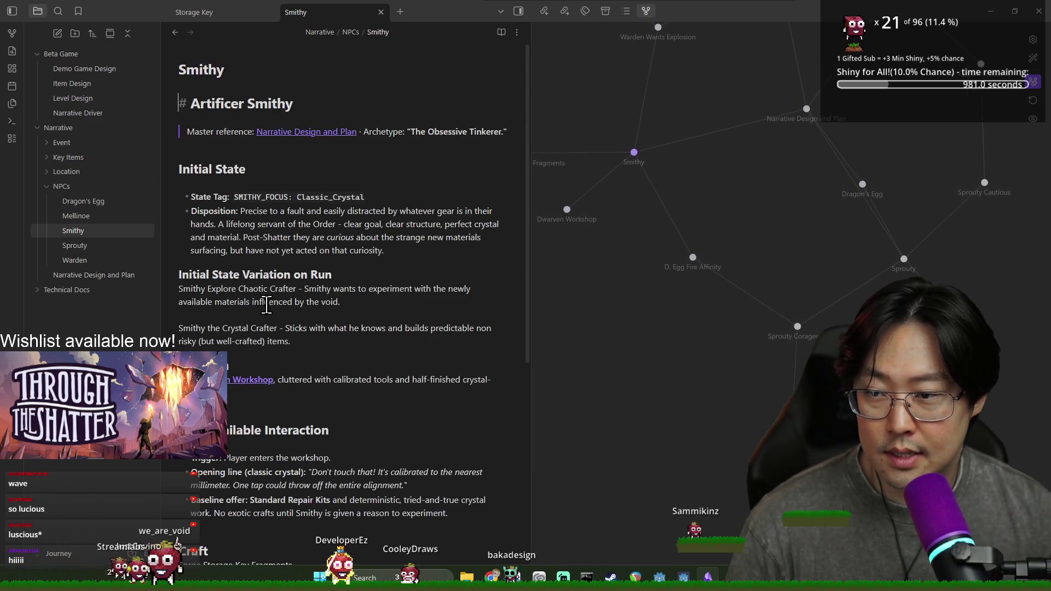
drag(179, 328, 277, 329)
key(ctrl+c)
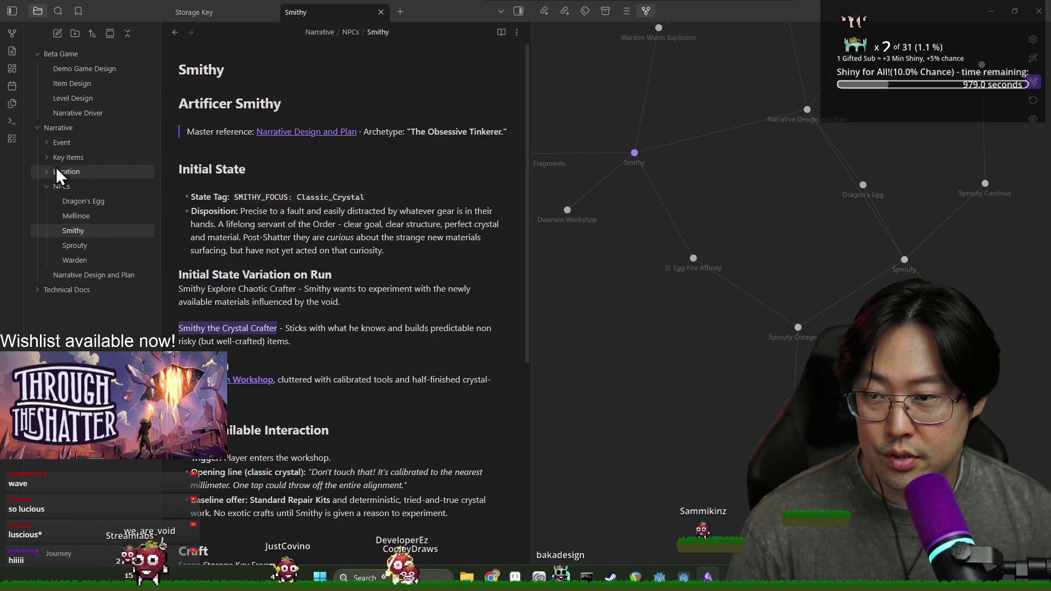
click(61, 142)
click(90, 261)
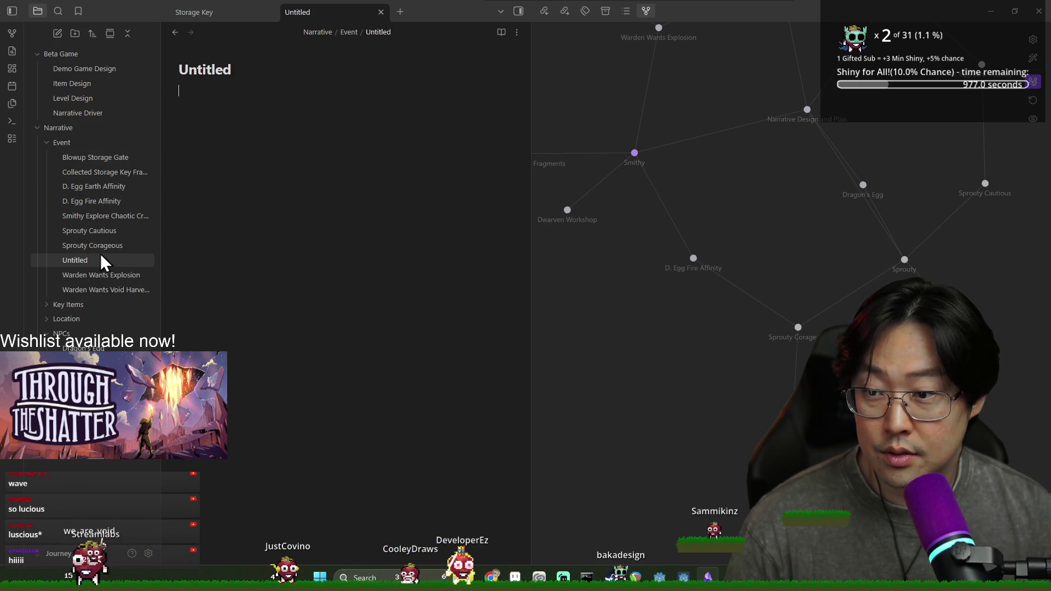
double_click(238, 70)
key(ctrl+v)
key(Return)
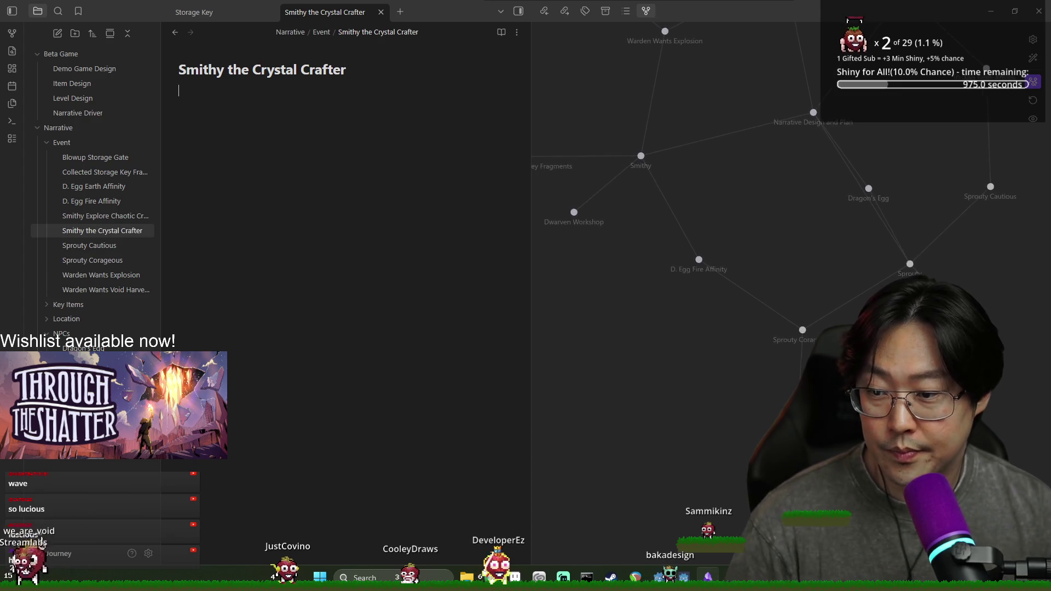
In the Smithy note, wrap both variation names in [[ ]] links to their event notes
key(ctrl+alt+Left)
double_click(196, 291)
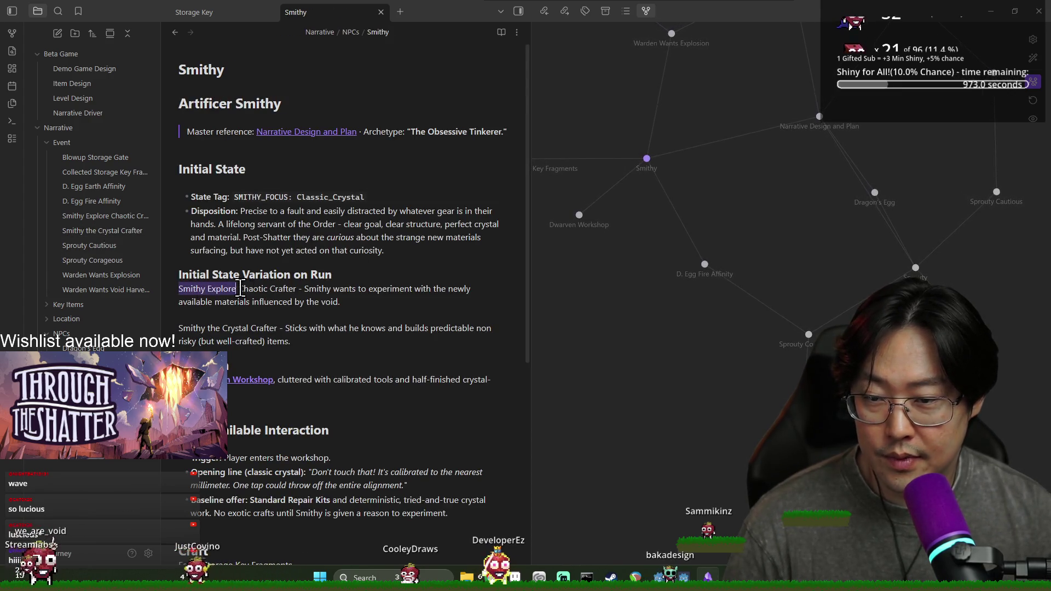
text([[)
drag(186, 328, 266, 327)
text([[)
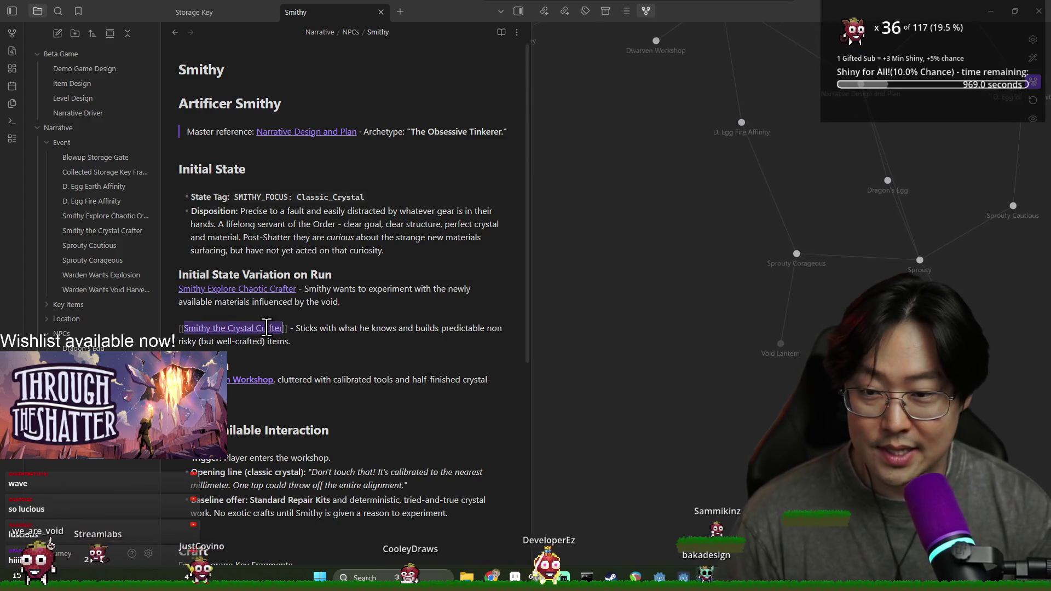
click(416, 251)
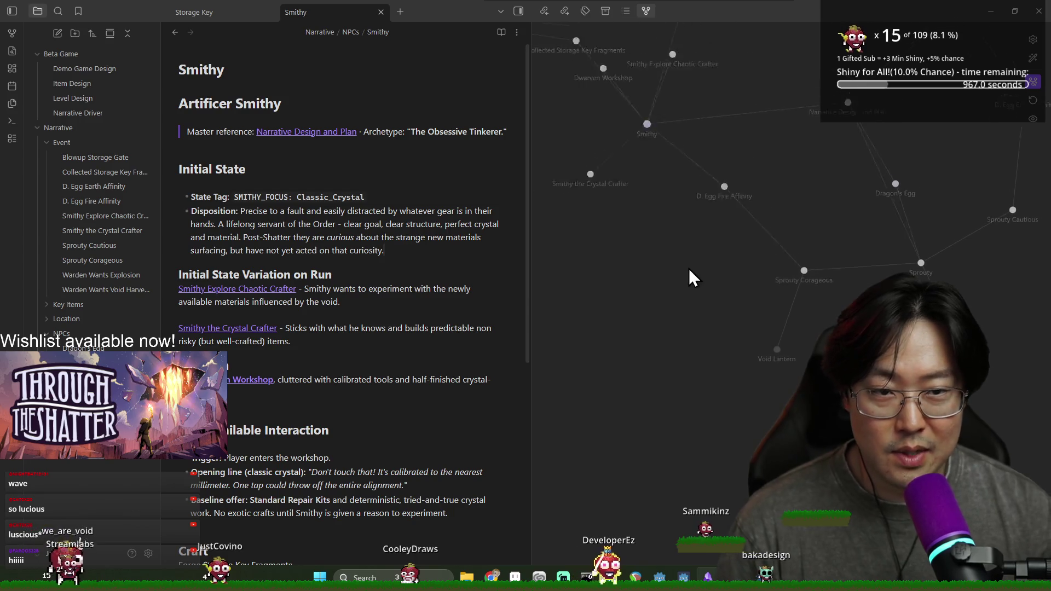
scroll(833, 246, down, 5)
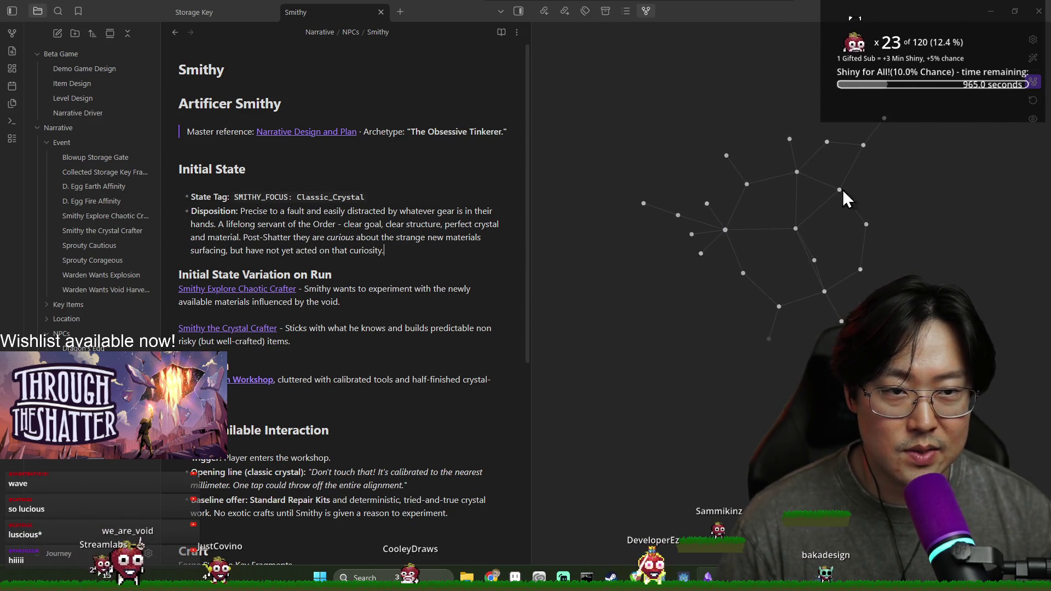
Zoom and pan the graph to Smithy's neighbours, expand Key Items, and widen the file list
scroll(826, 225, up, 5)
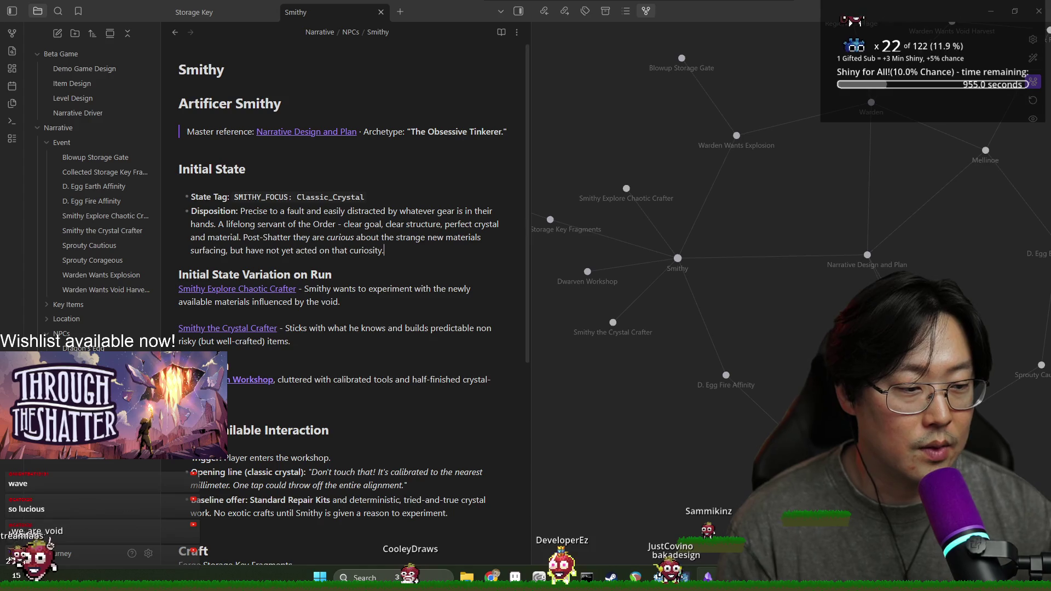
scroll(629, 271, up, 3)
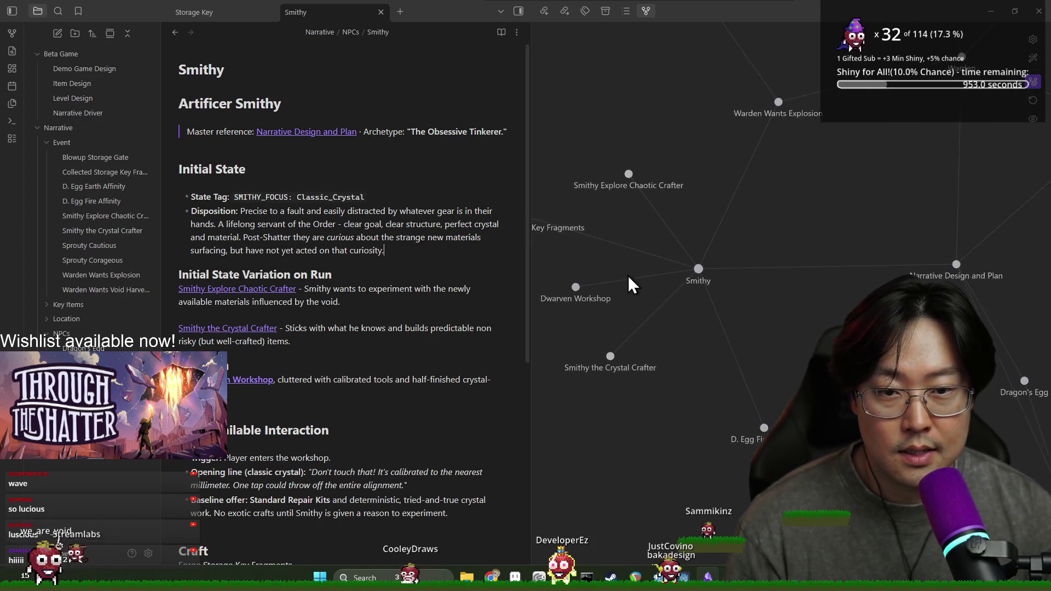
drag(626, 268, 759, 310)
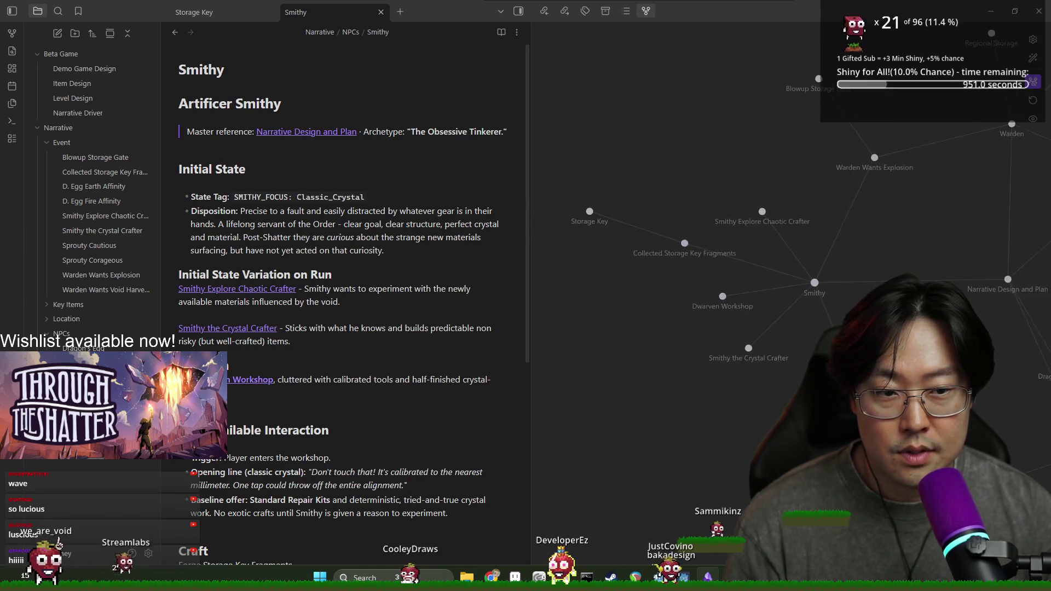
scroll(738, 252, down, 2)
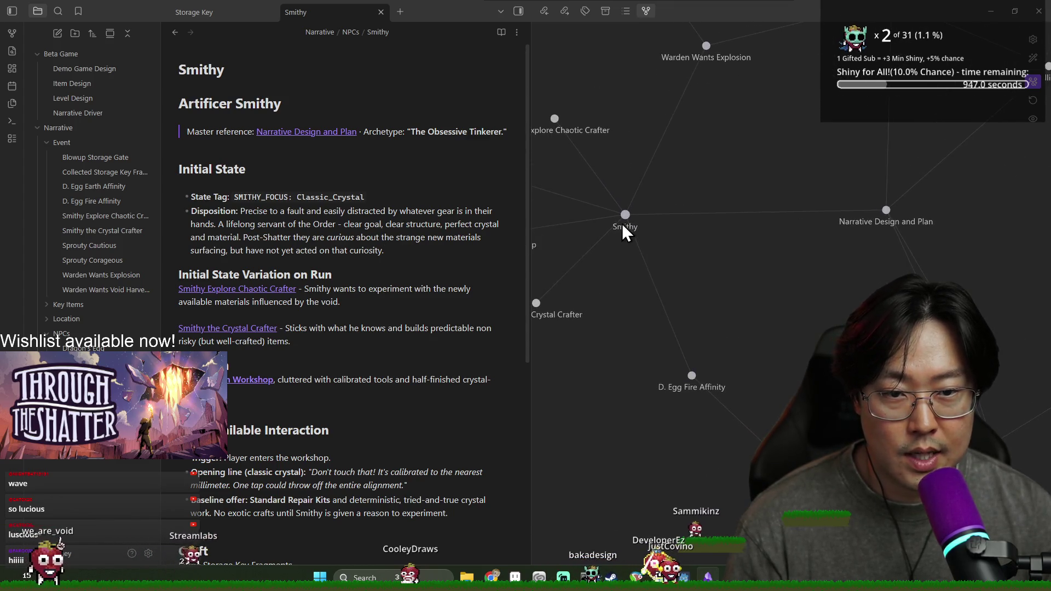
scroll(624, 217, up, 2)
scroll(719, 344, down, 2)
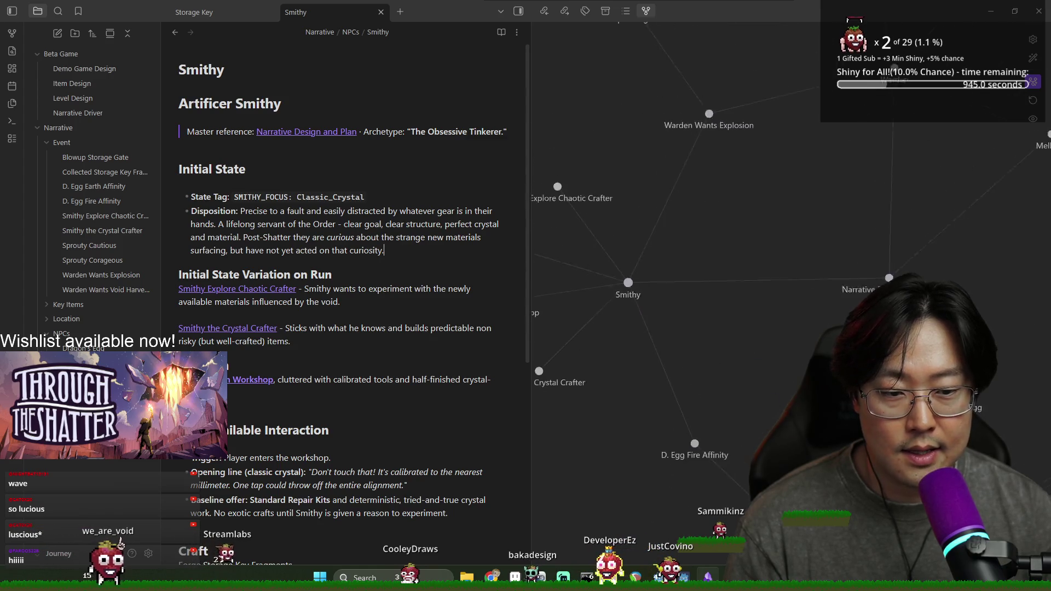
scroll(774, 377, up, 2)
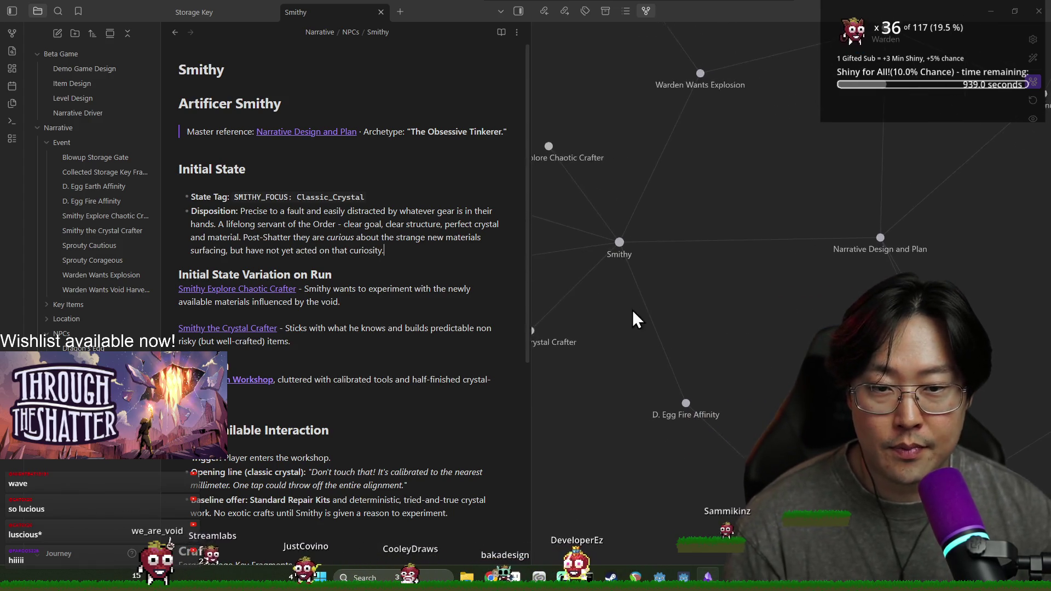
click(67, 304)
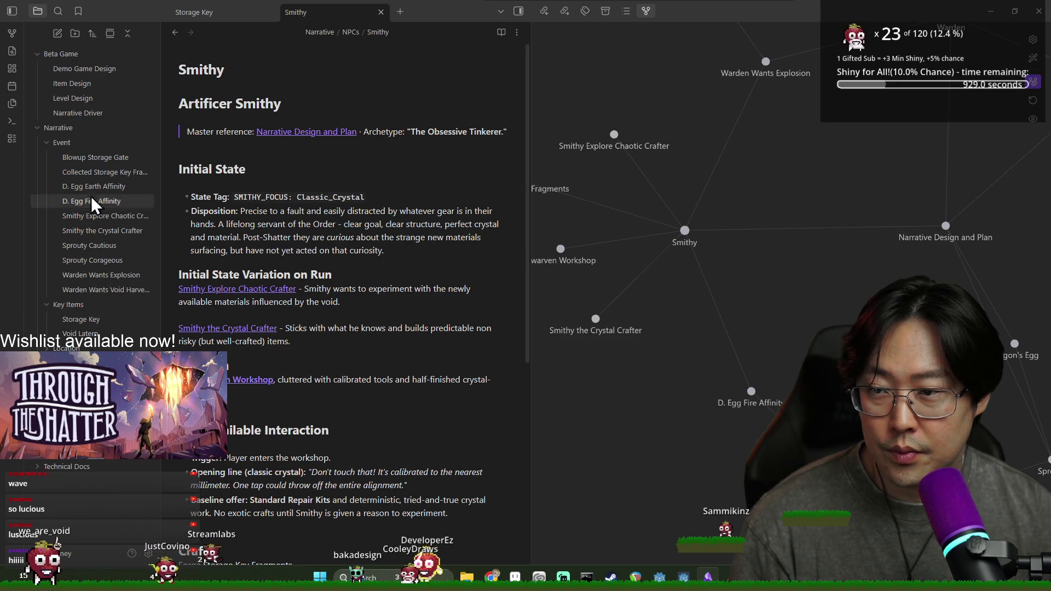
drag(162, 288, 185, 287)
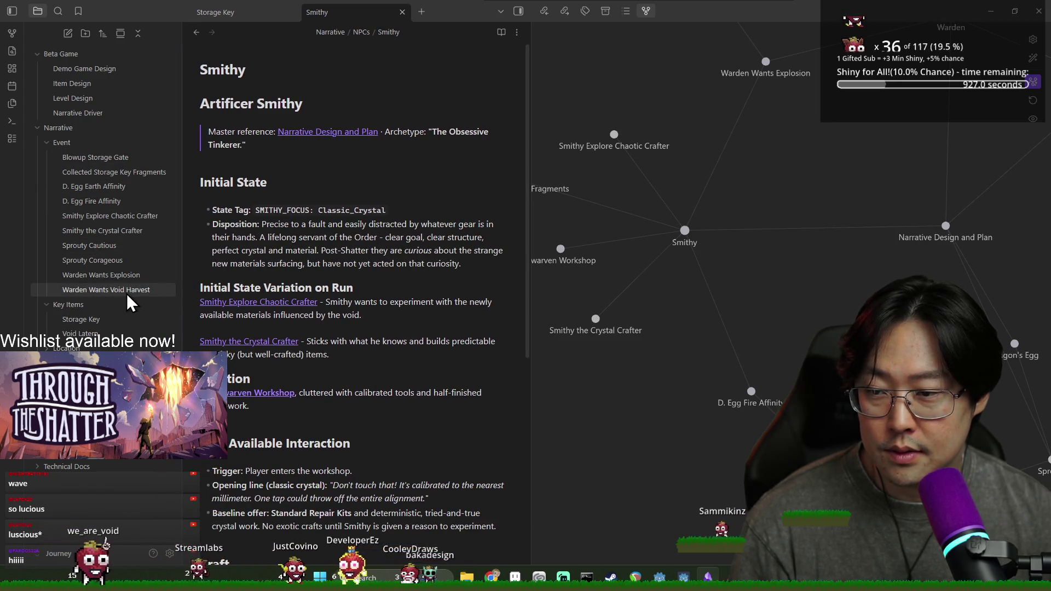
In Smithy Explore Chaotic Crafter write 'Unlocks (at higher level) craft recipe for [[Void Latern]]', then open Sprouty Corageous
click(126, 217)
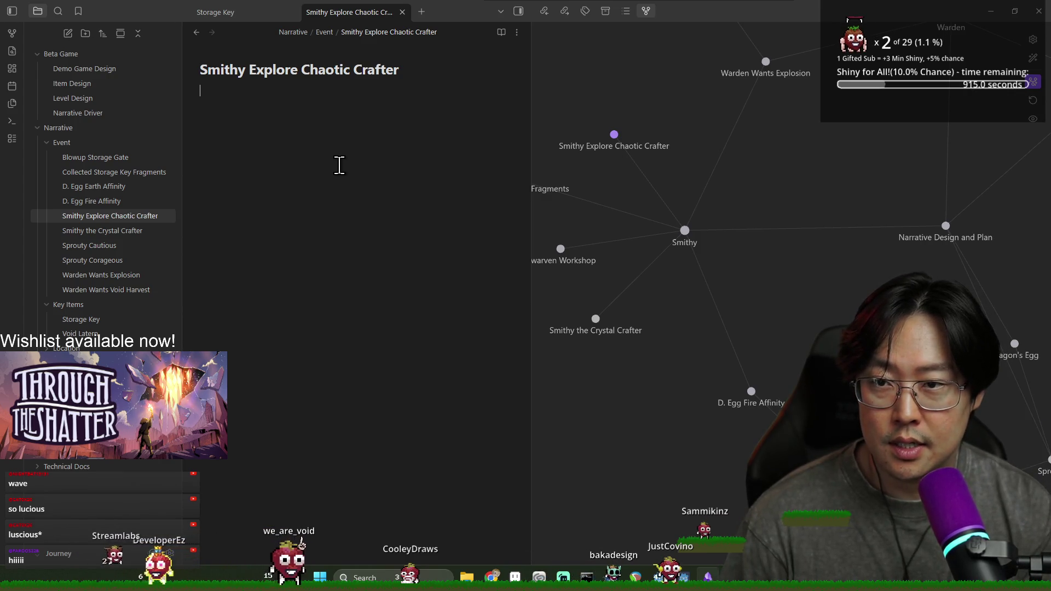
text(Unloc)
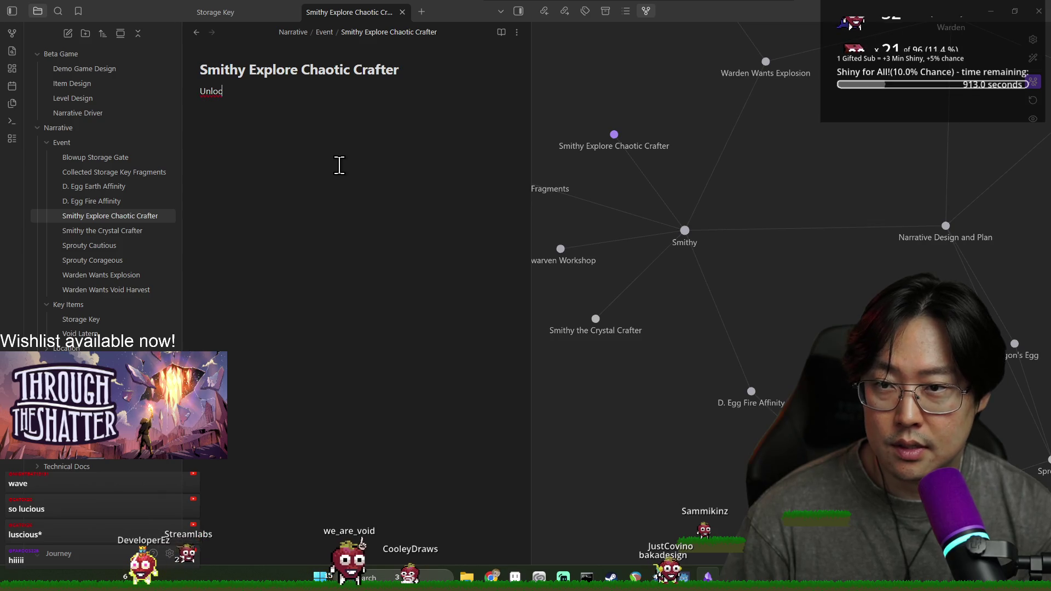
text(ks )
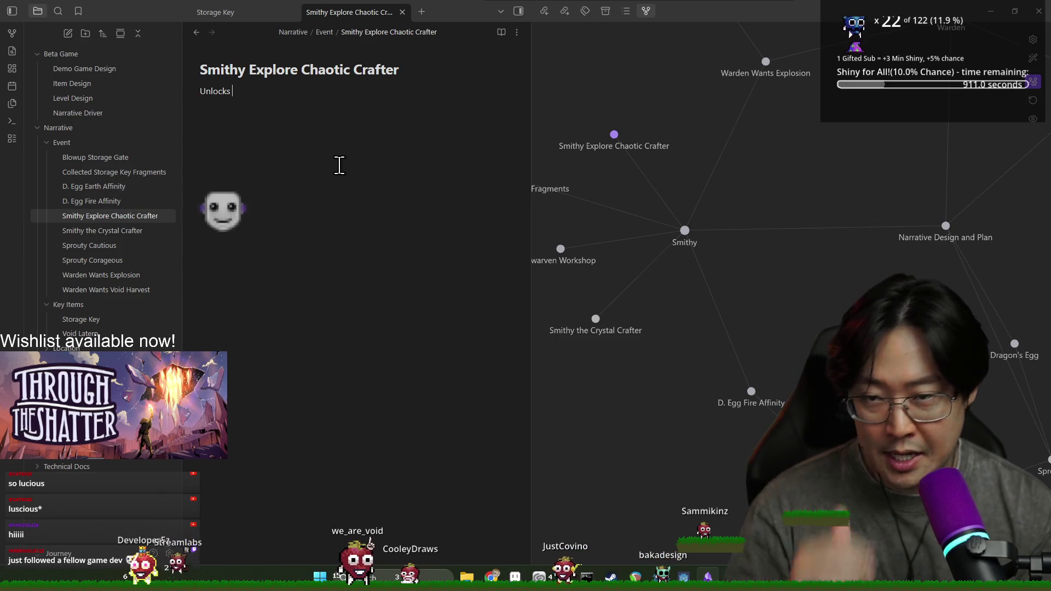
text((at higher )
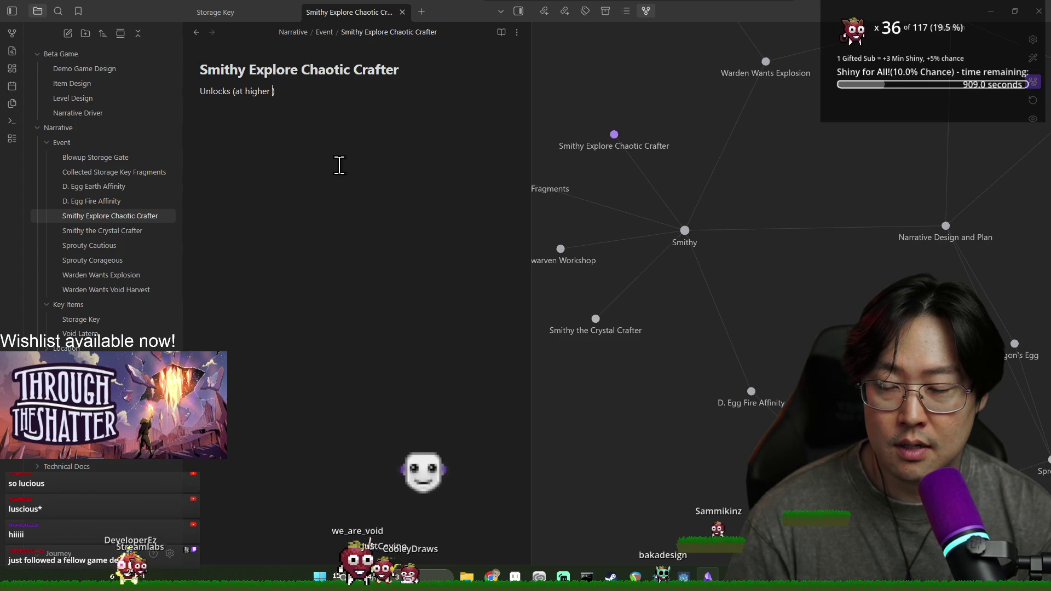
text(level)
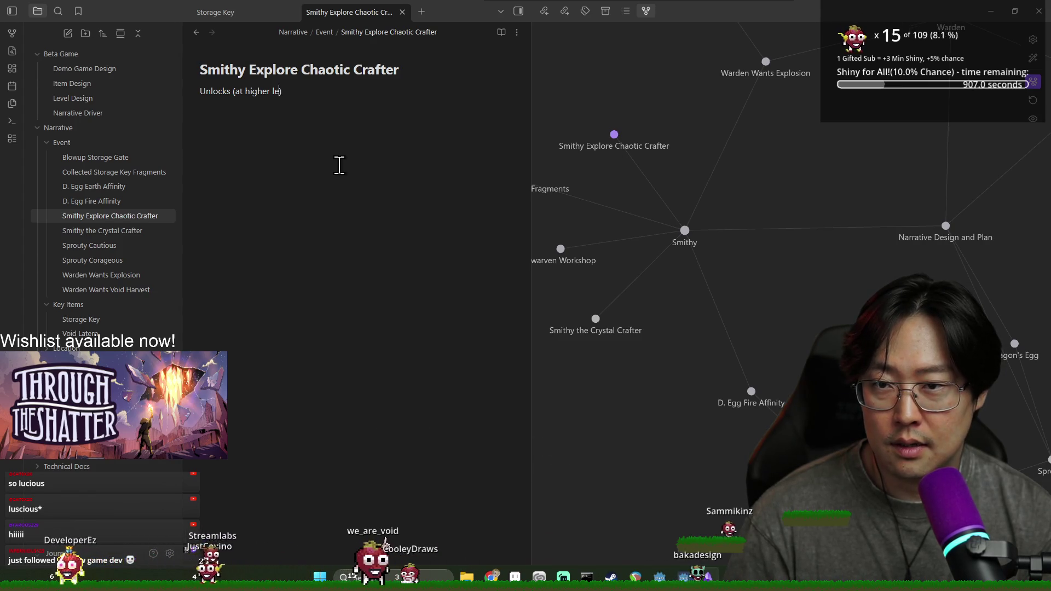
text(),)
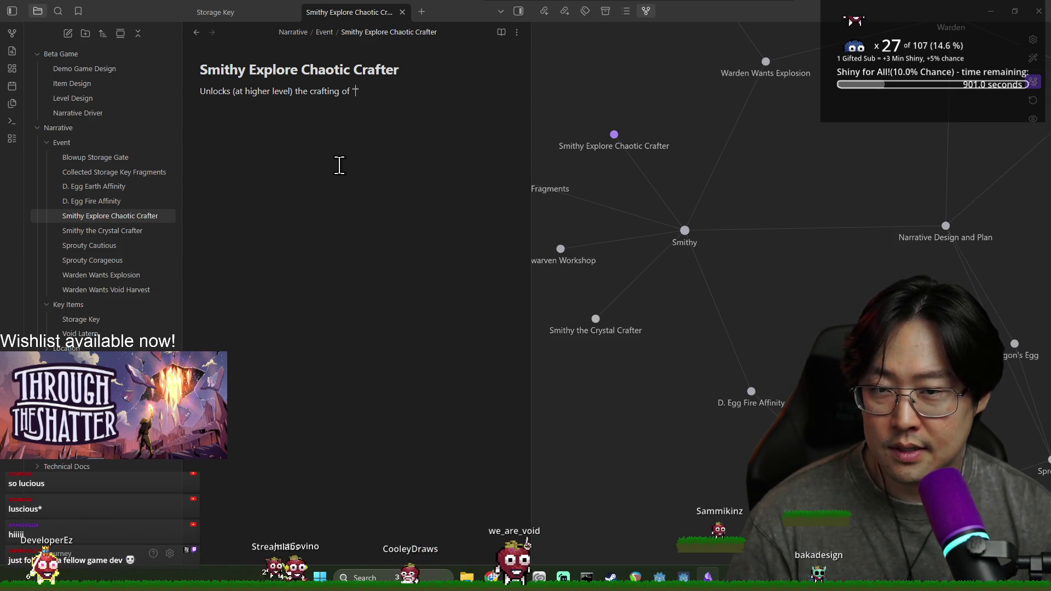
key(BackSpace)
key(BackSpace)
key(BackSpace)
text(craft recipe fo)
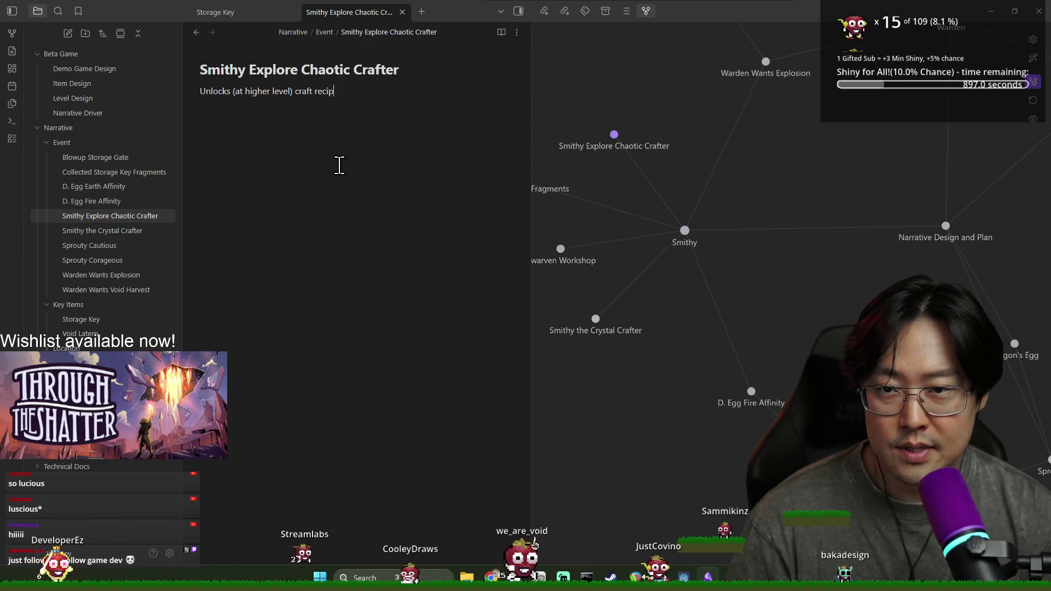
text(r )
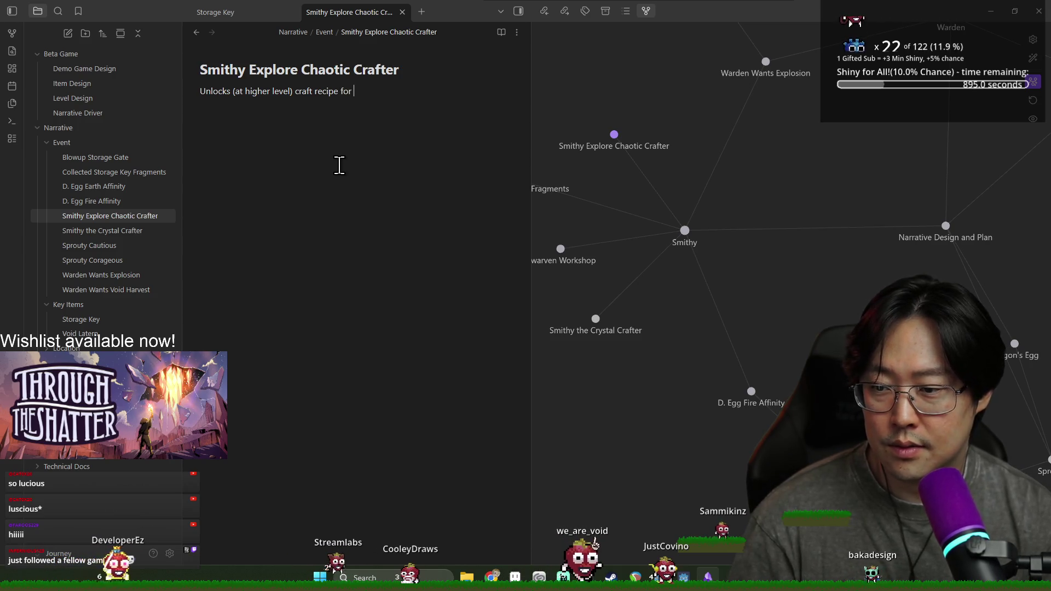
text([[)
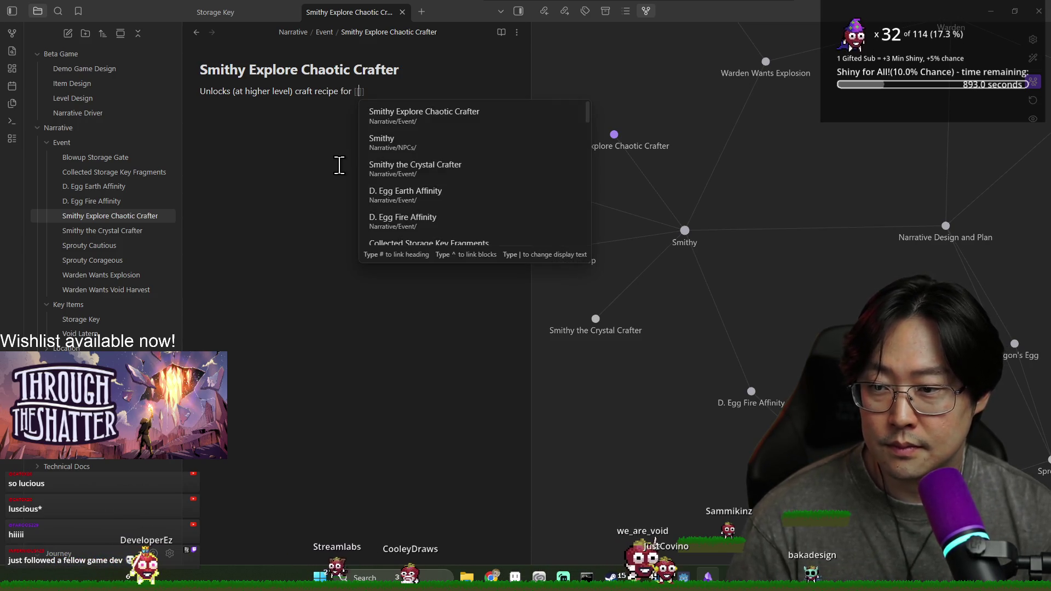
text(Void)
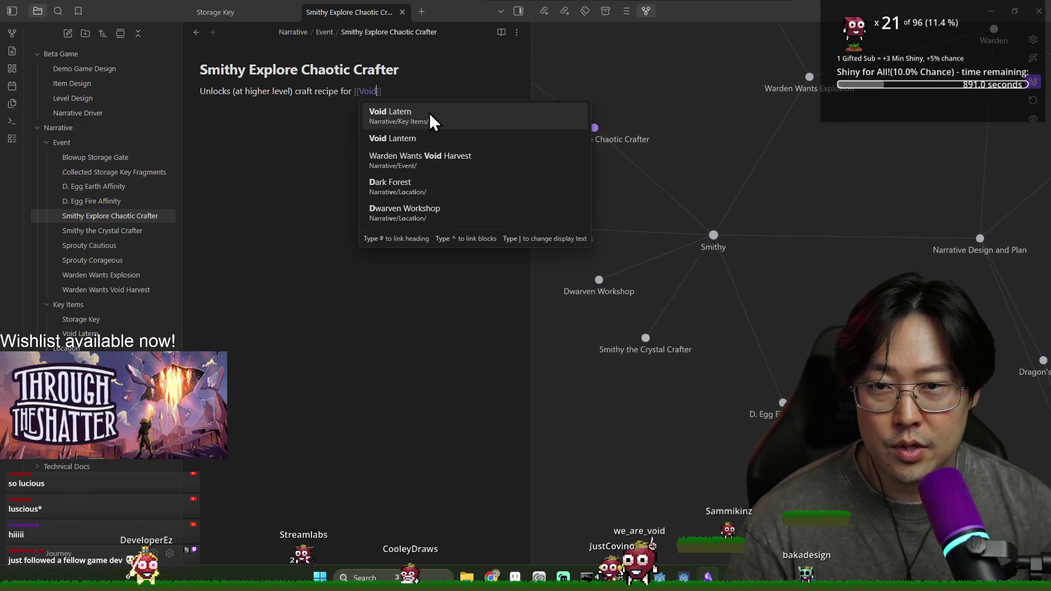
click(429, 112)
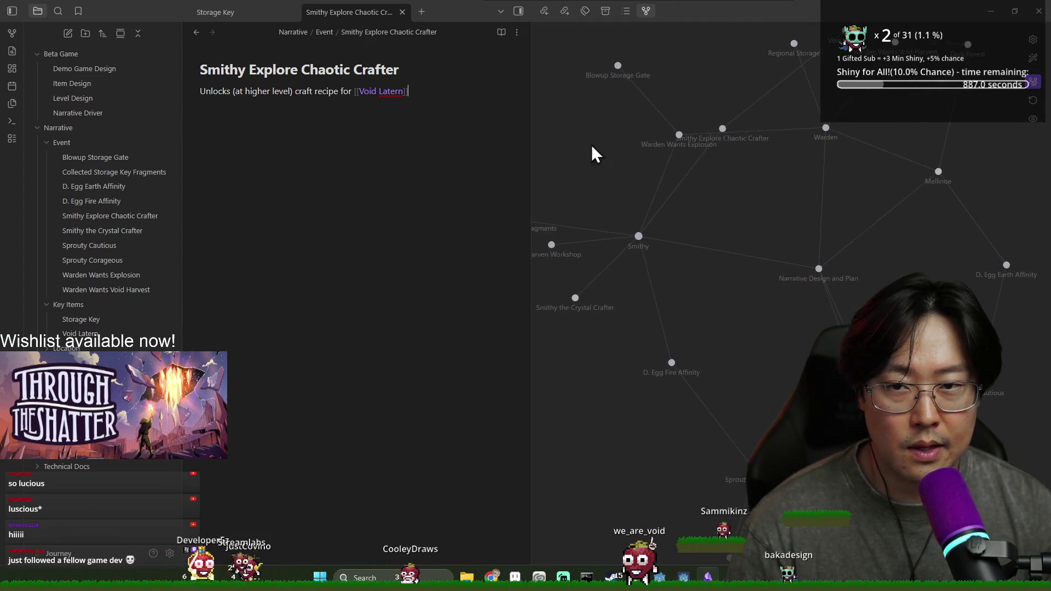
click(403, 94)
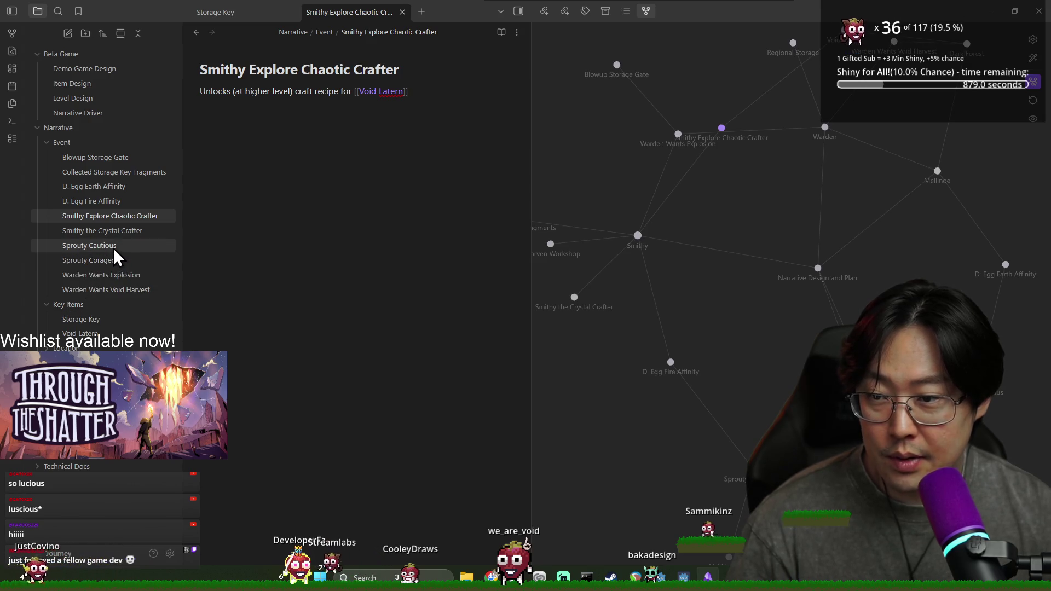
click(106, 261)
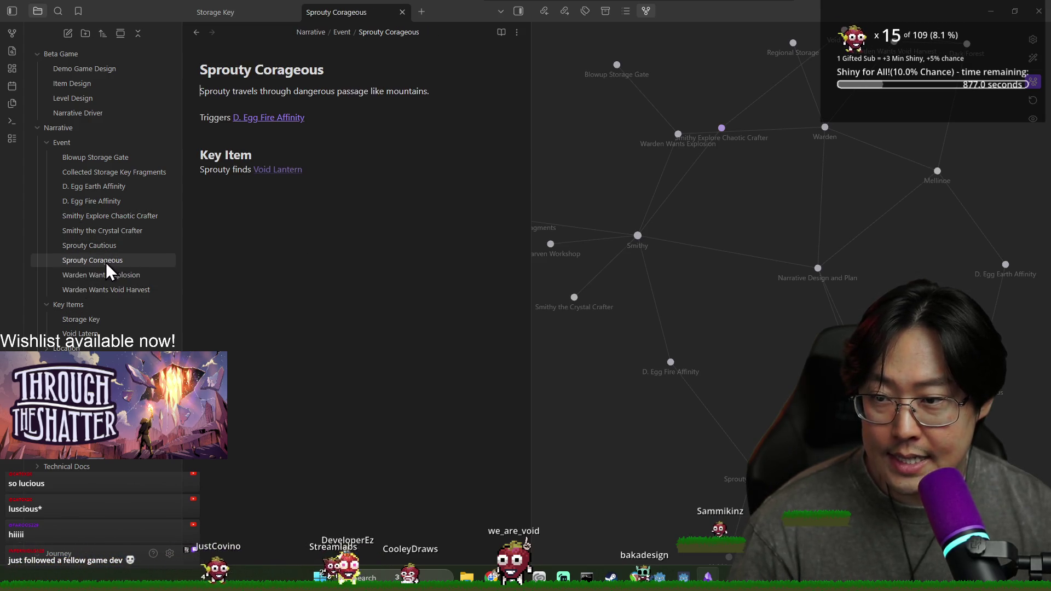
click(305, 215)
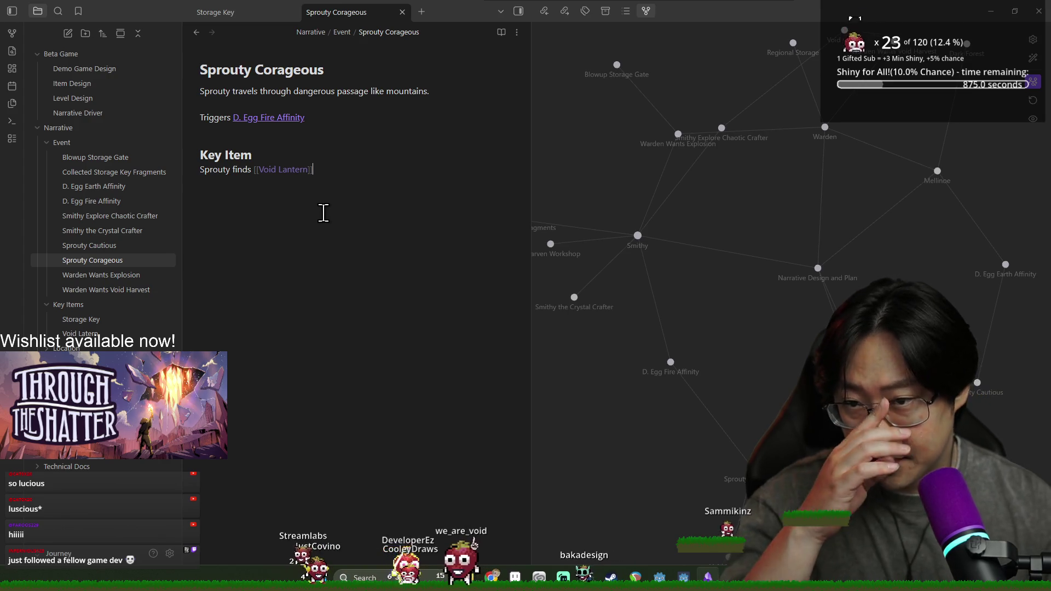
double_click(216, 169)
click(279, 187)
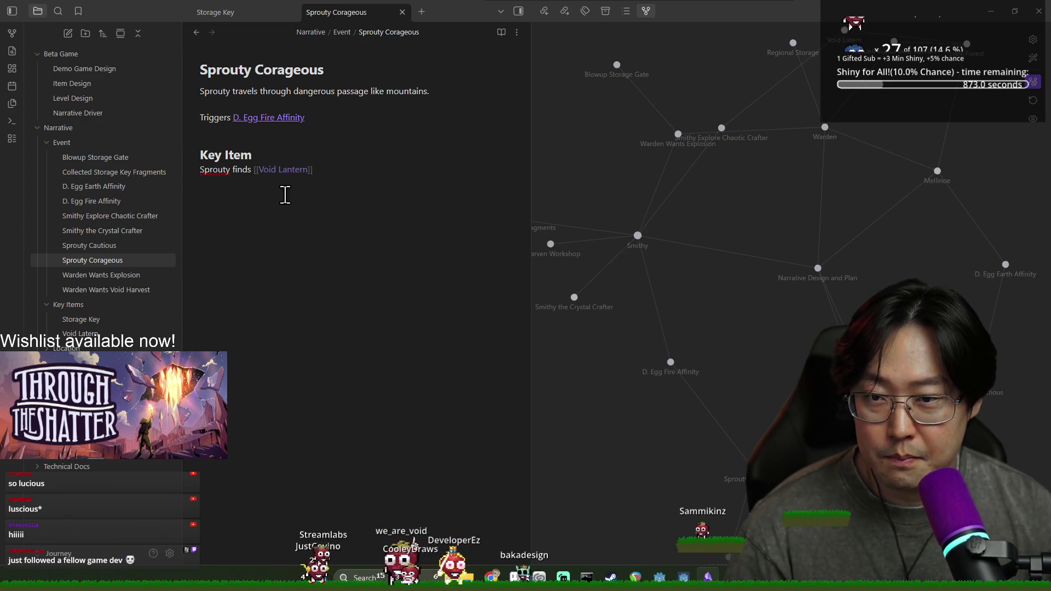
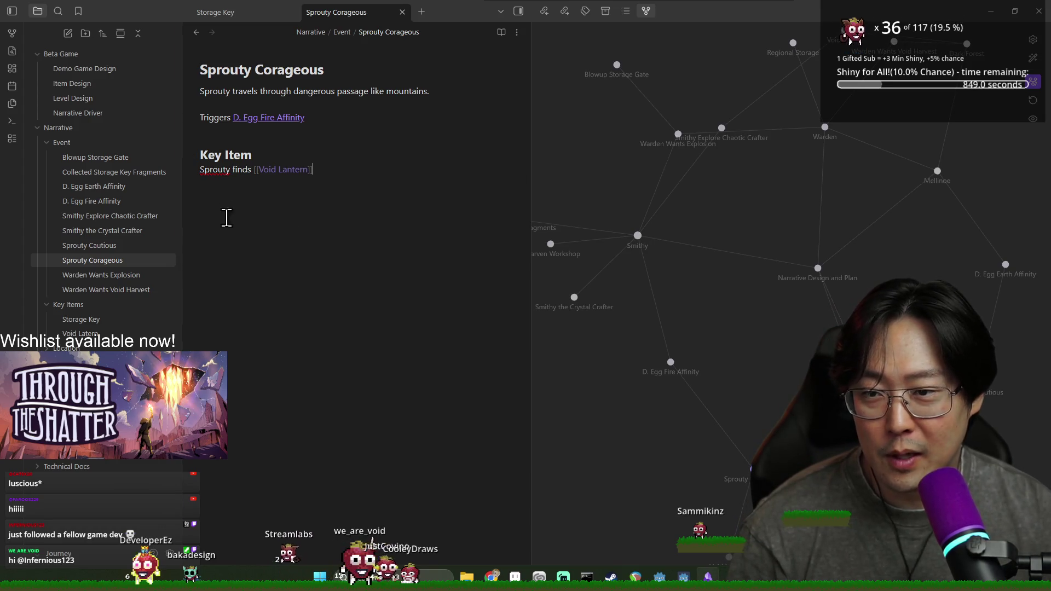
Create the empty Void Lantern note from its link, then close it and the Storage Key note
mouse_move(668, 286)
mouse_down()
mouse_move(688, 251)
mouse_move(784, 224)
mouse_up()
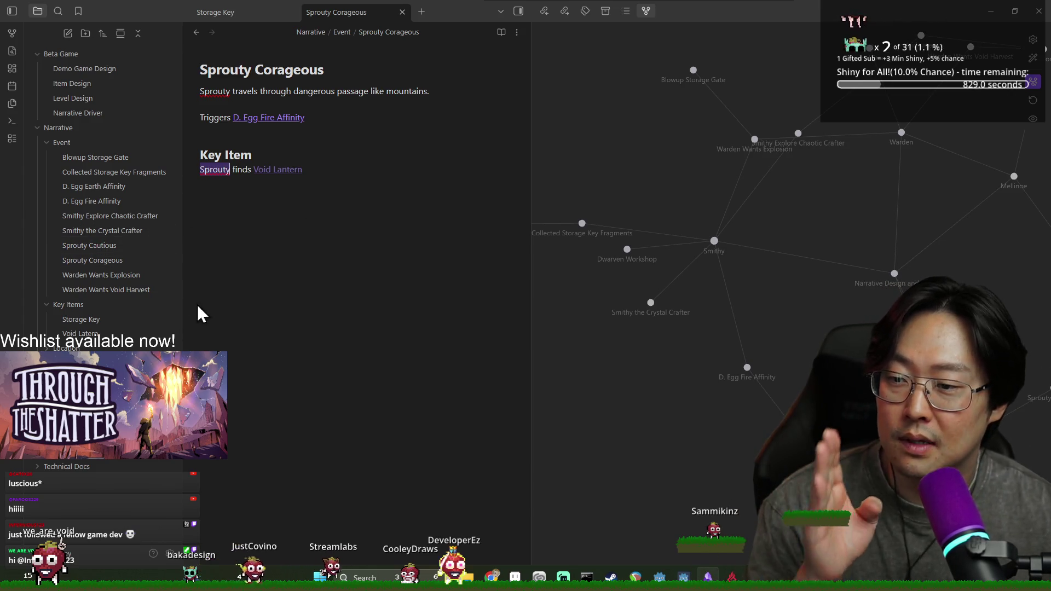
click(276, 170)
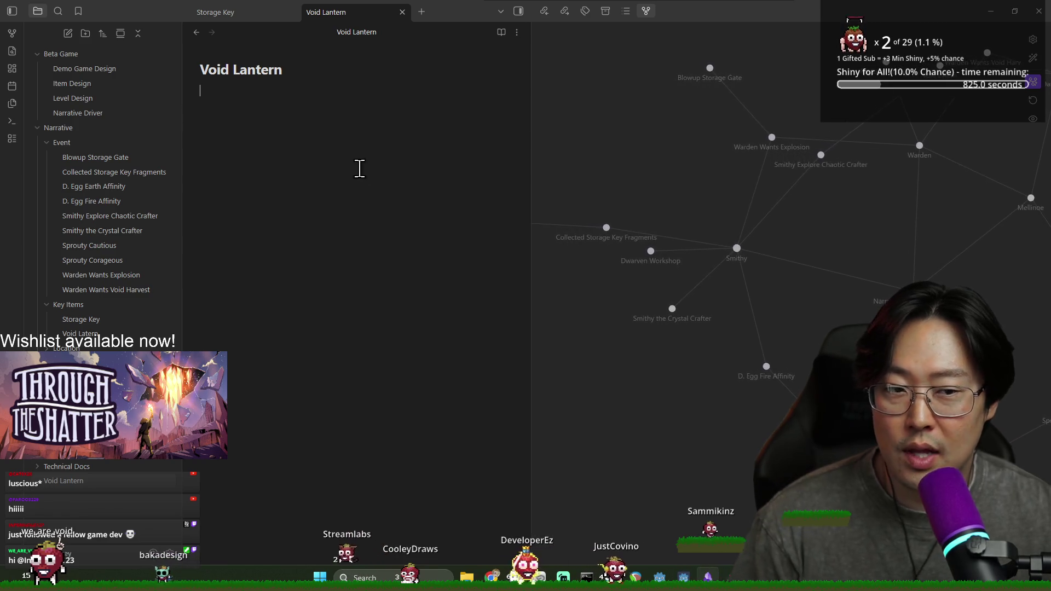
click(402, 12)
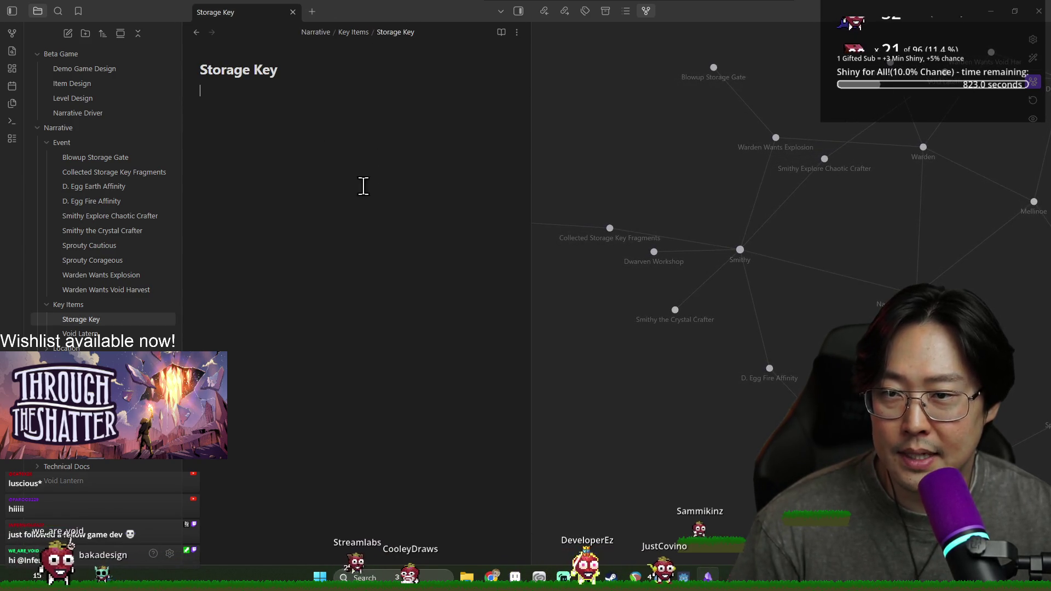
click(293, 12)
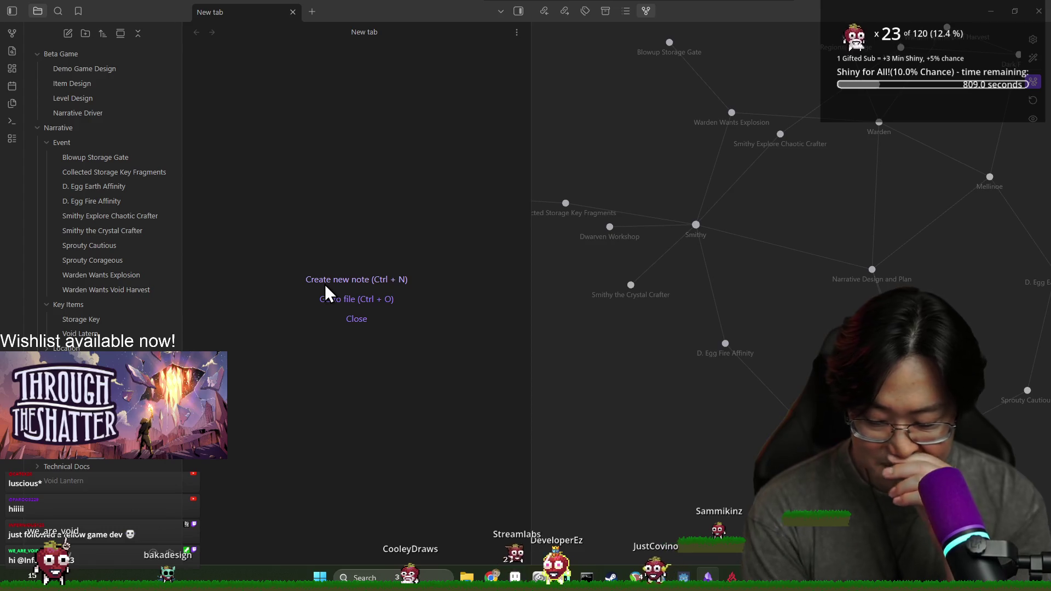
Reopen Sprouty Corageous at its Void Lantern line and bring up the Event folder's menu
click(140, 263)
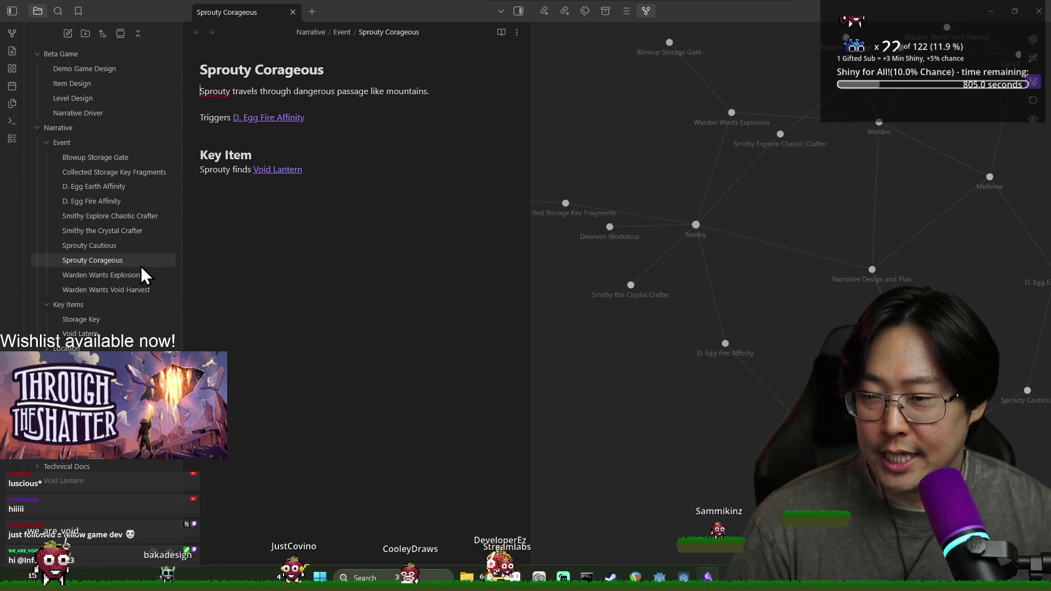
click(257, 194)
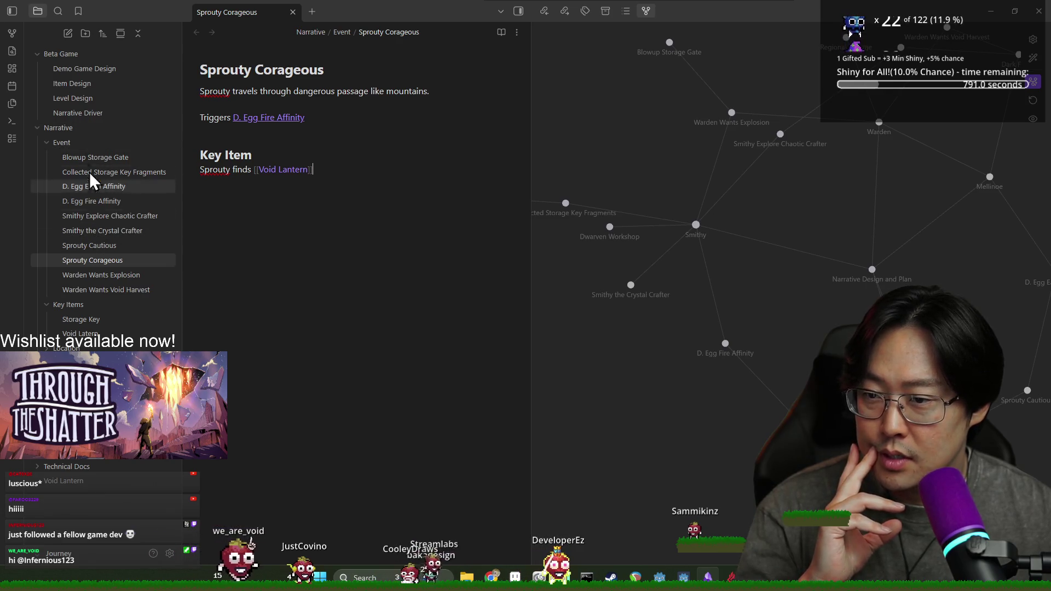
right_click(85, 143)
Create a new note in the Event folder titled 'Void Lantern in Ruin'
click(113, 152)
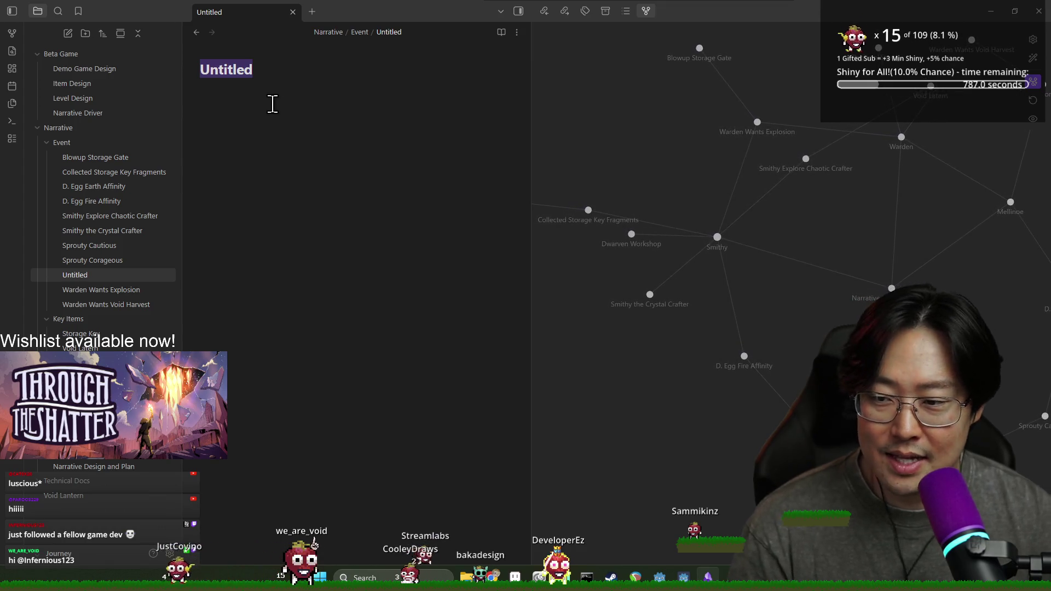
click(255, 71)
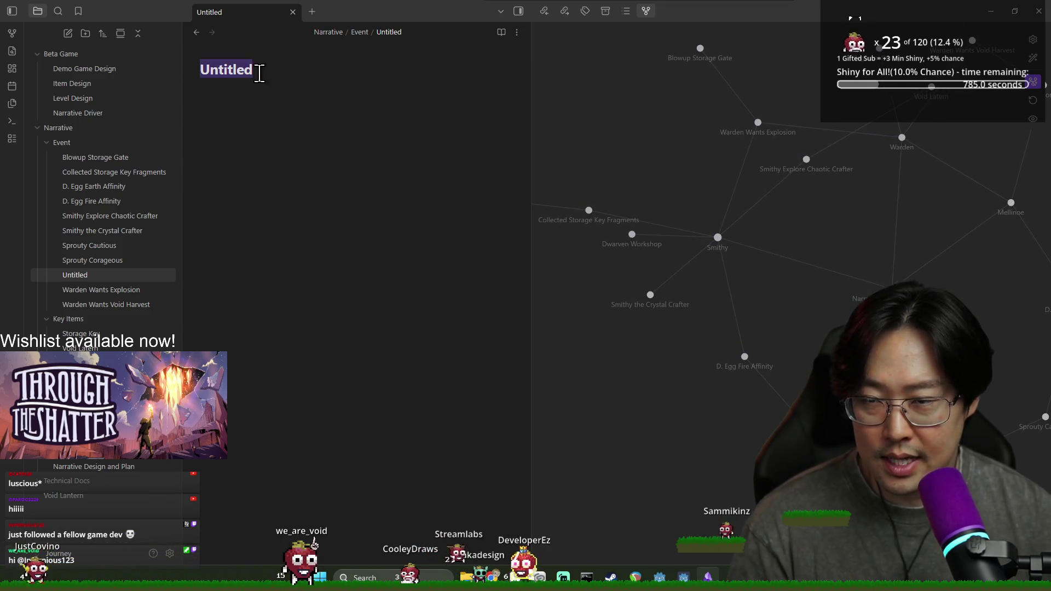
text(Void Lantern in Ruin)
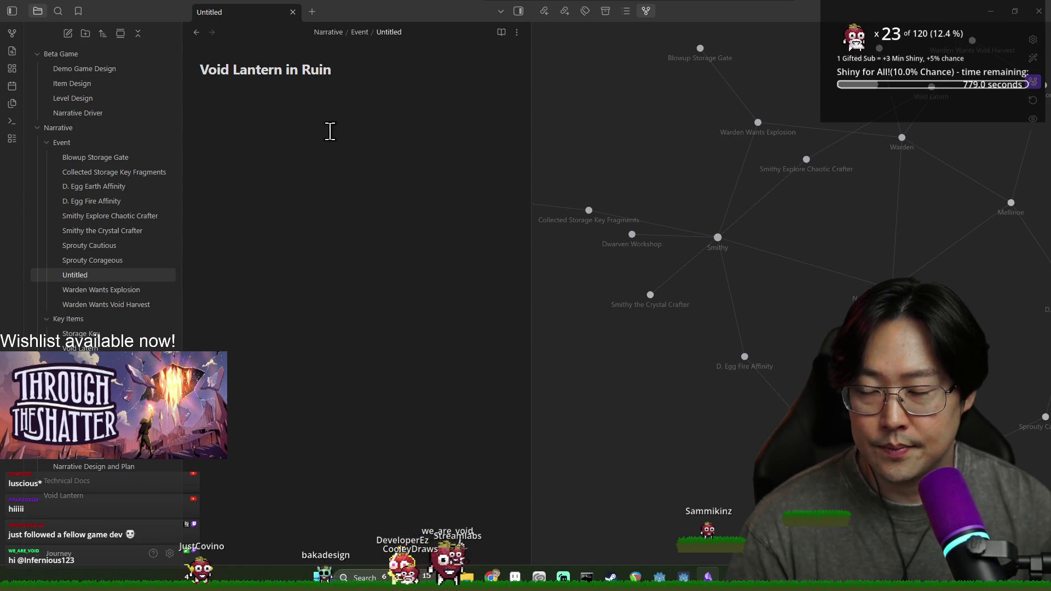
key(Return)
Write the ruin-map Void Lantern body, requiring [[Sprouty Cautious]] AND [[Smithy the Crystal Crafter]]
text(One of the ruin)
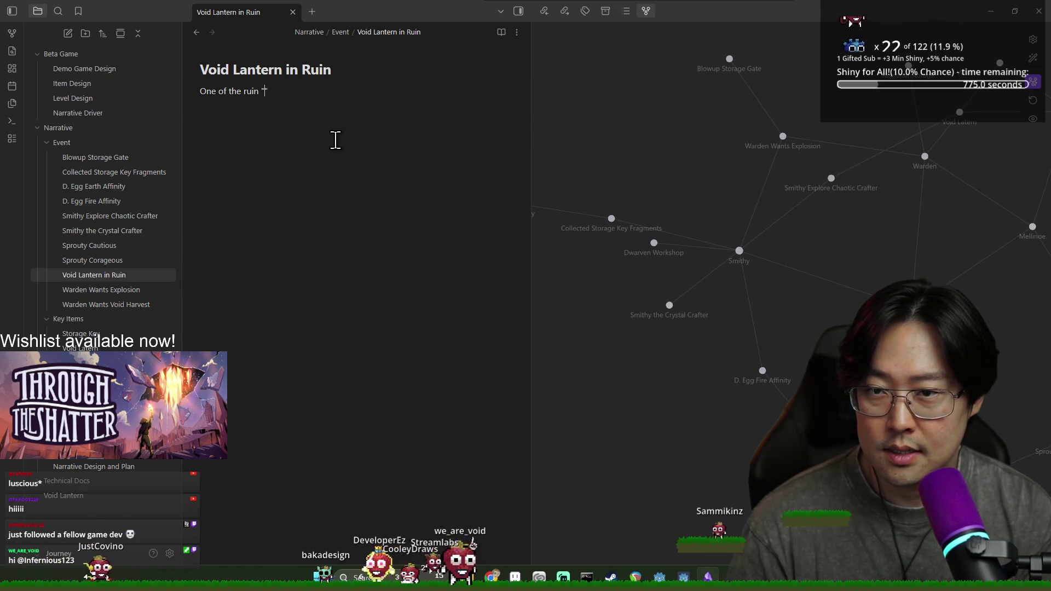
text(" e)
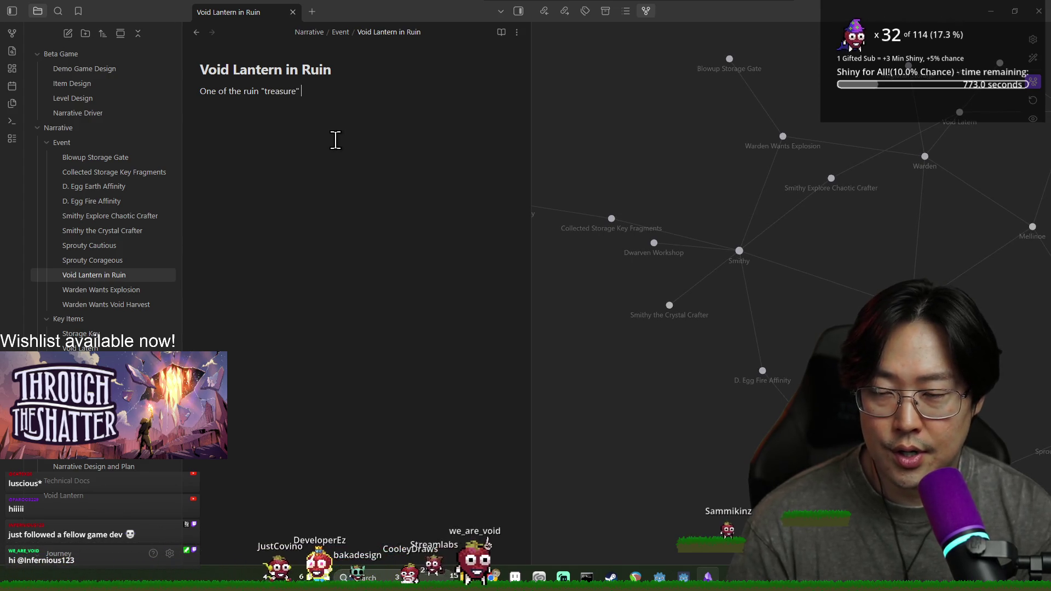
text(xplore map contains the)
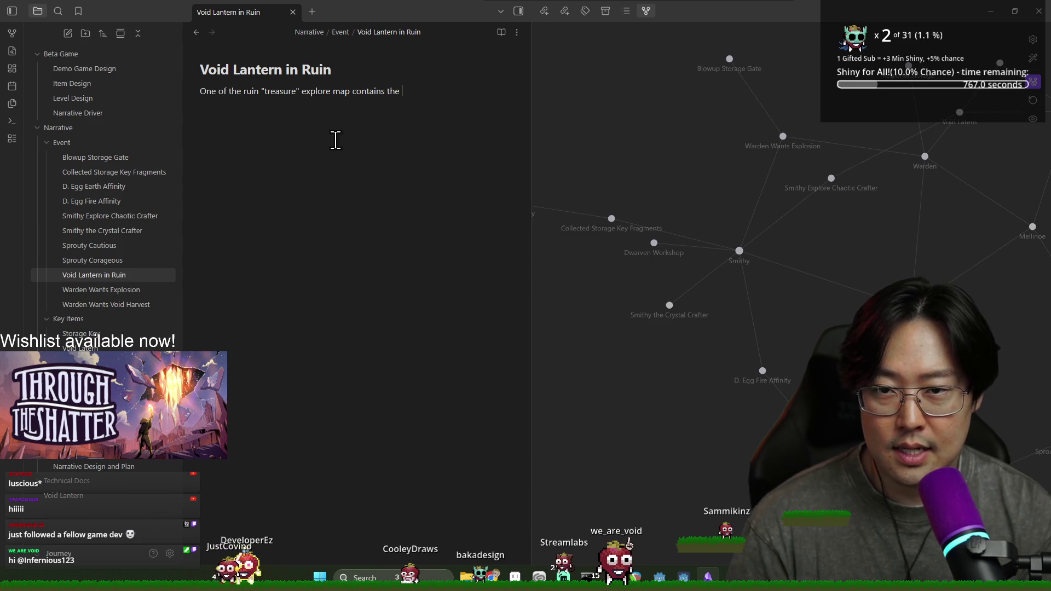
text(antern)
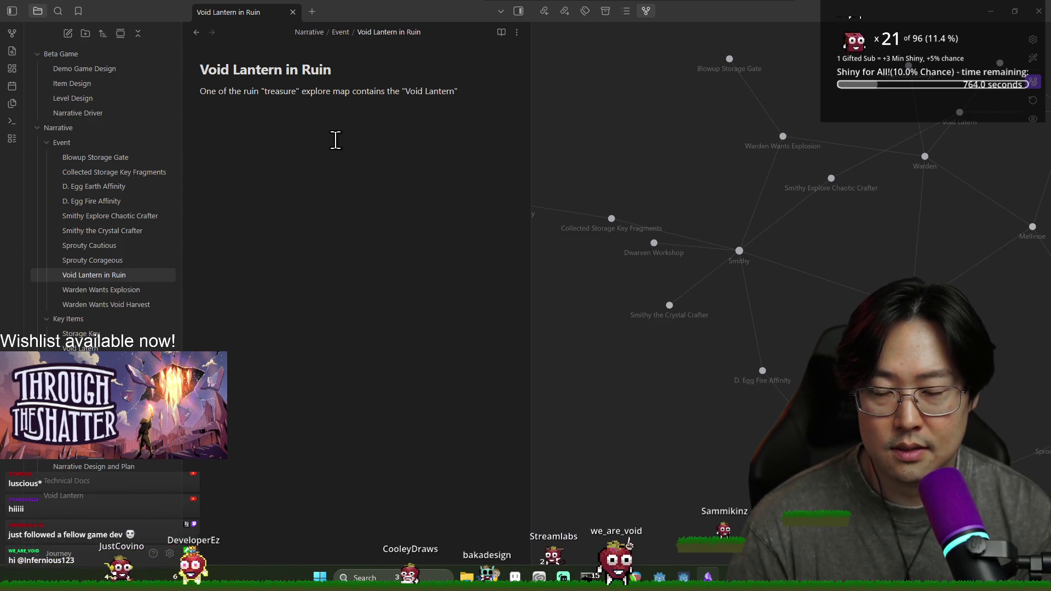
key(Delete)
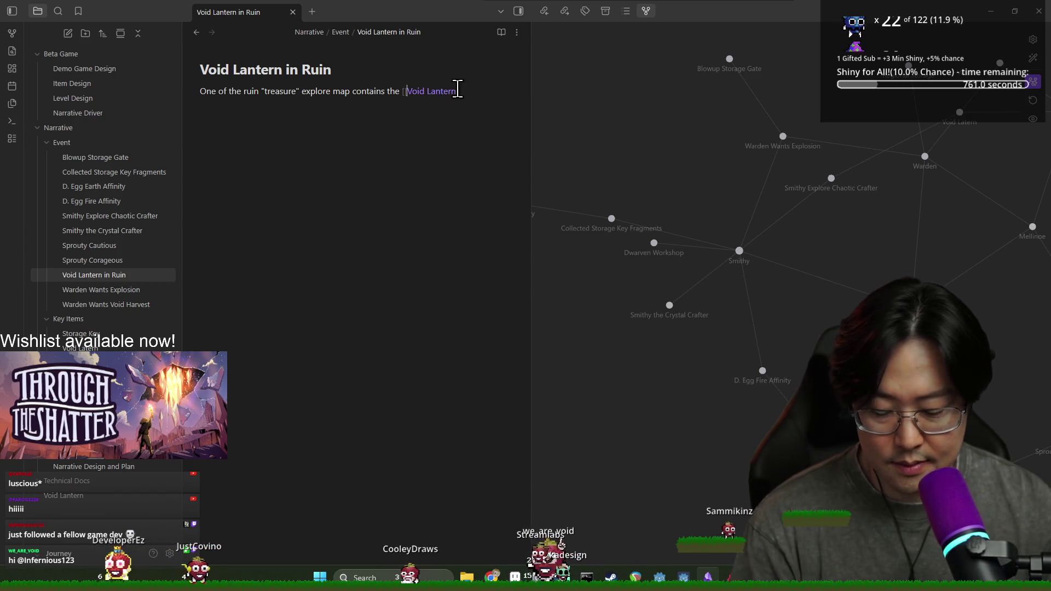
text([[)
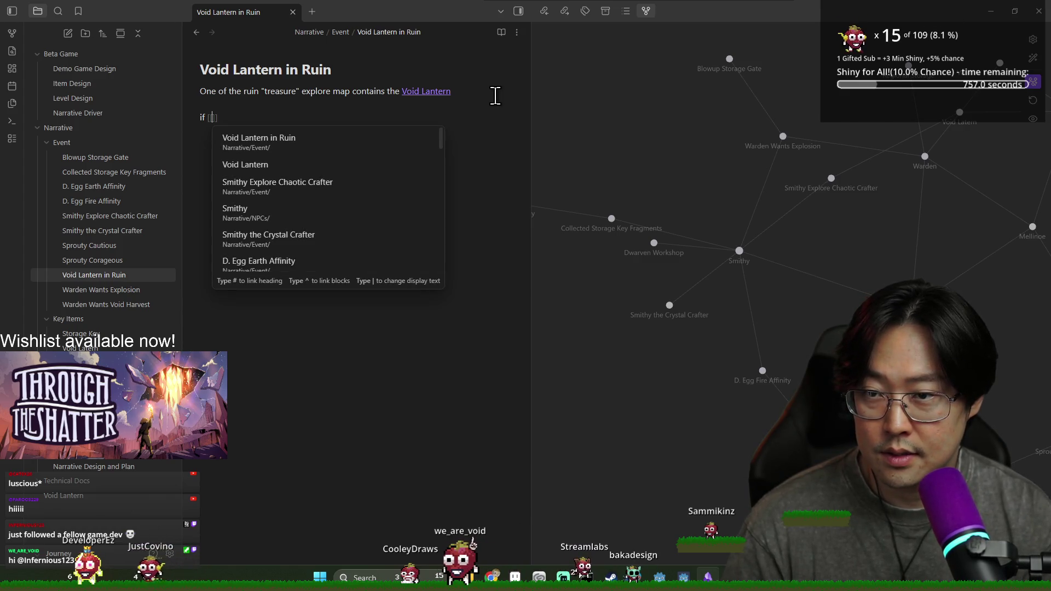
text(sprout)
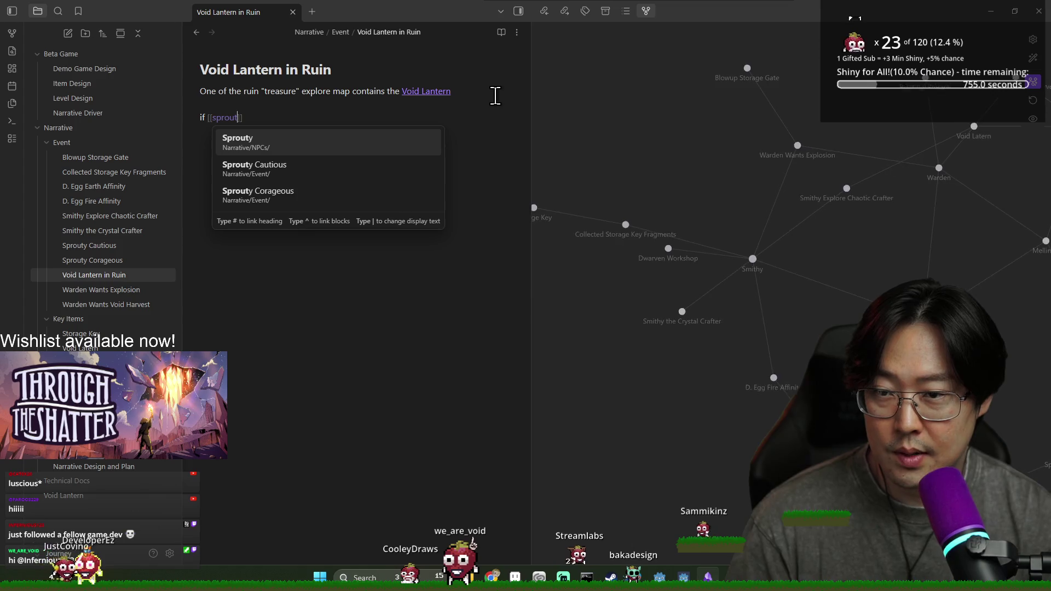
click(289, 178)
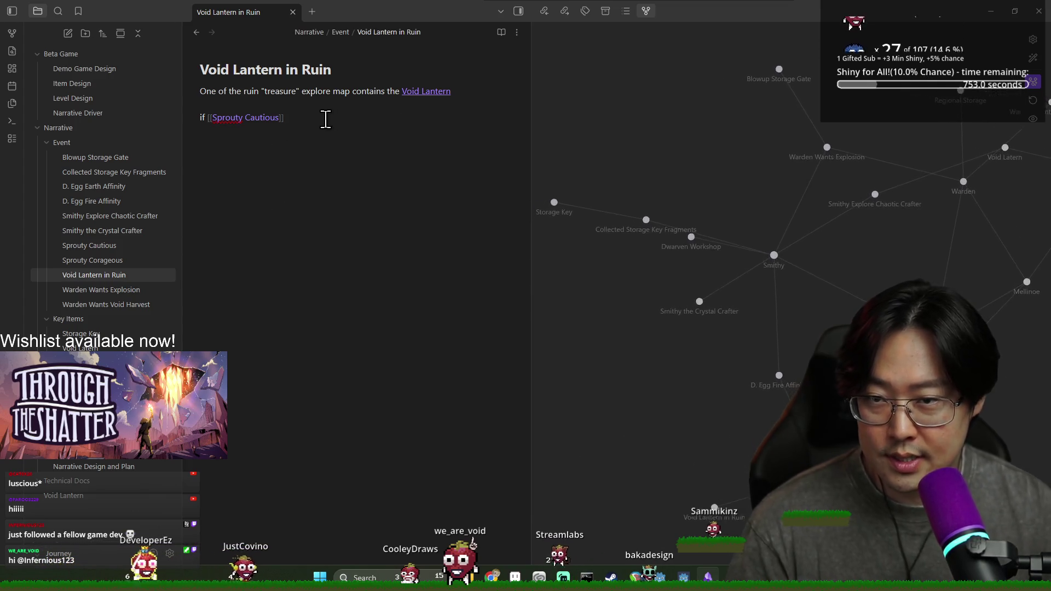
text(AND [[Smith)
click(380, 167)
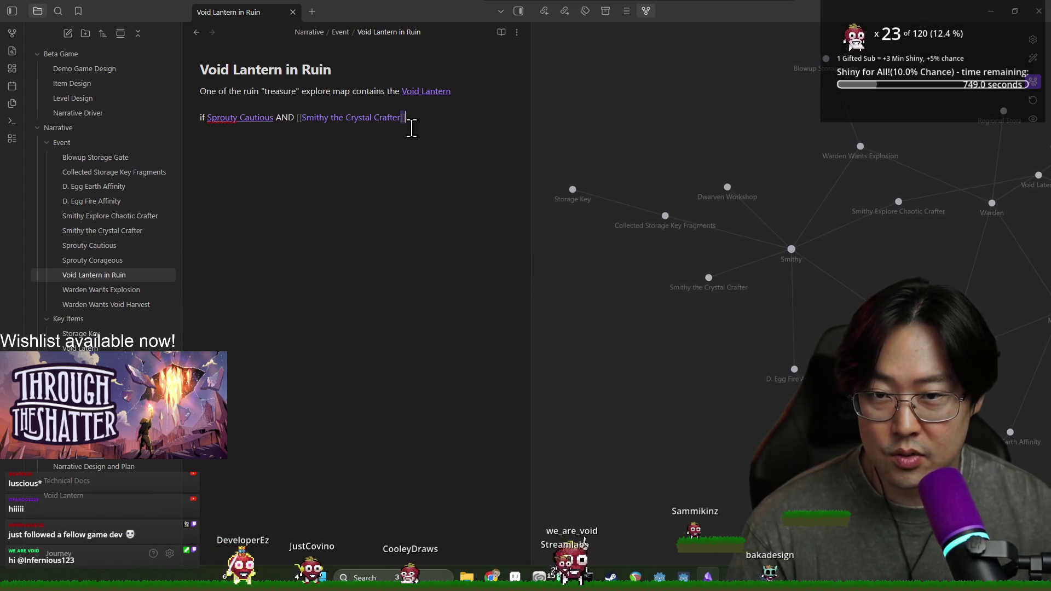
drag(727, 311, 621, 243)
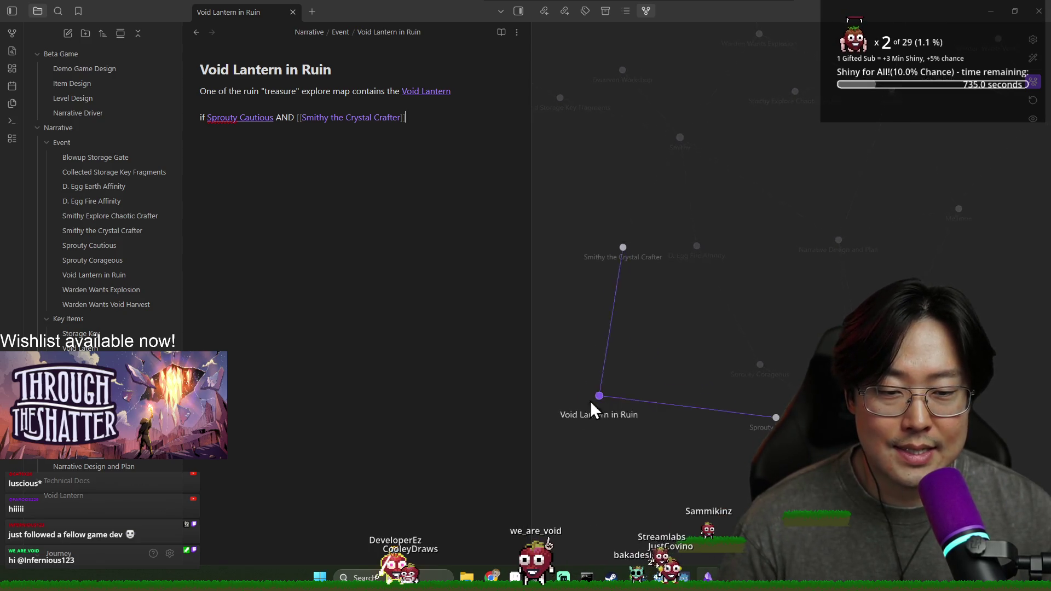
Open the Void Latern key item note, which allows vision through Dark Forest via Void Cloud
drag(571, 409, 616, 457)
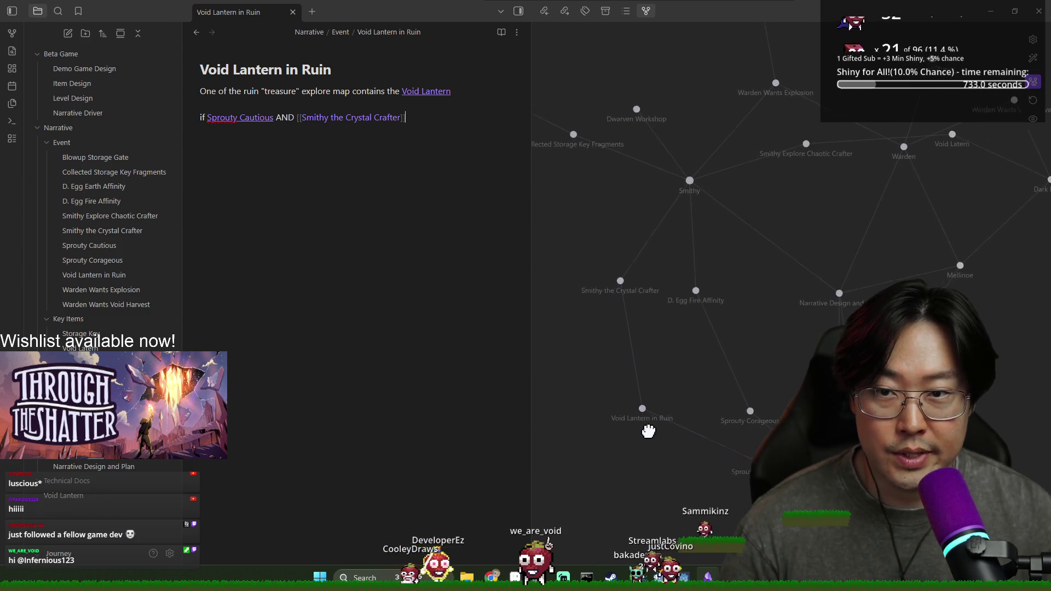
scroll(727, 325, down, 2)
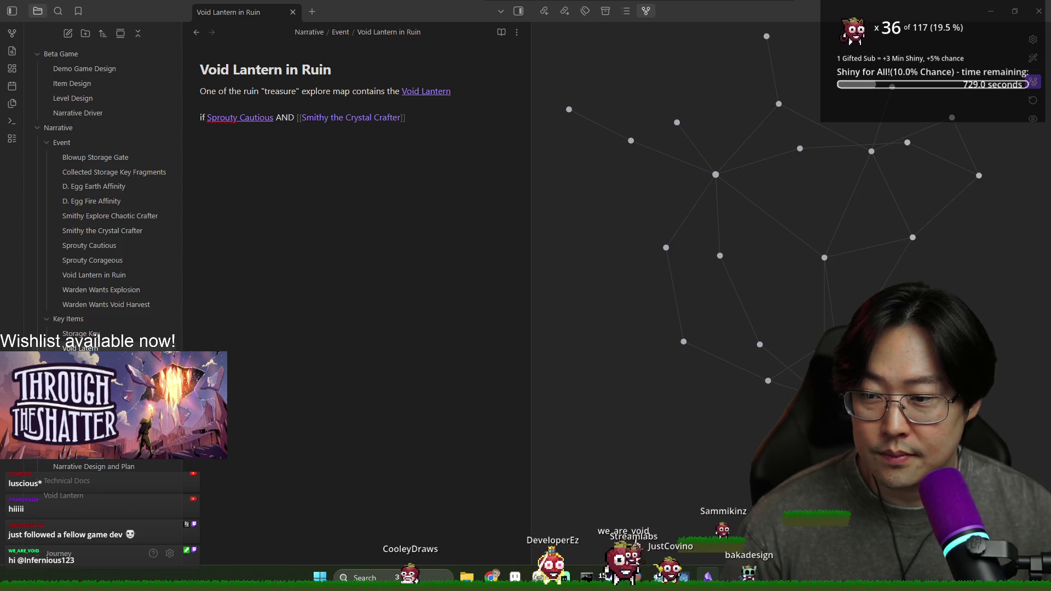
click(95, 348)
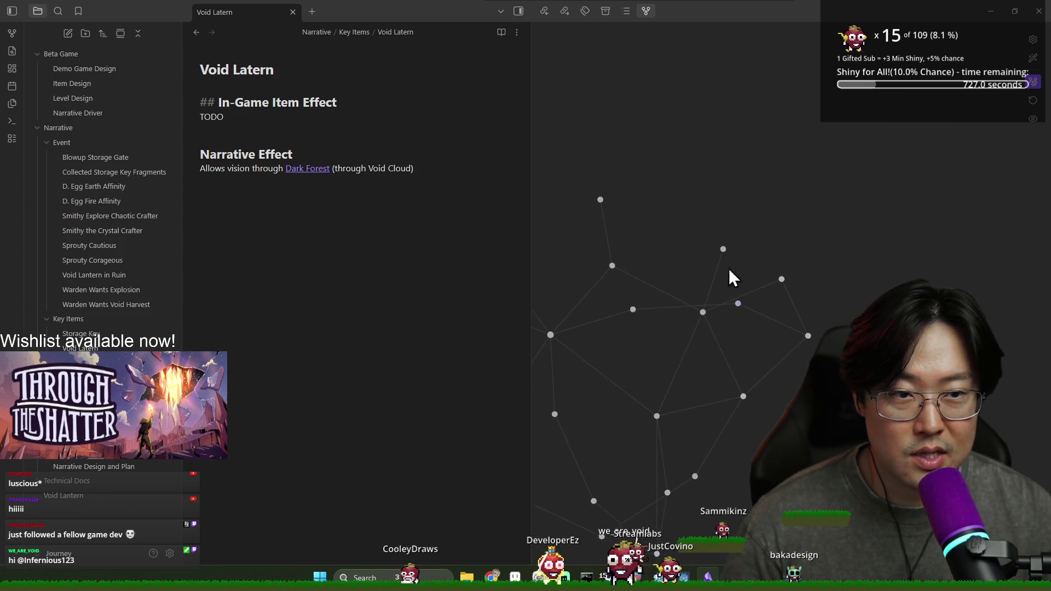
drag(708, 286, 828, 250)
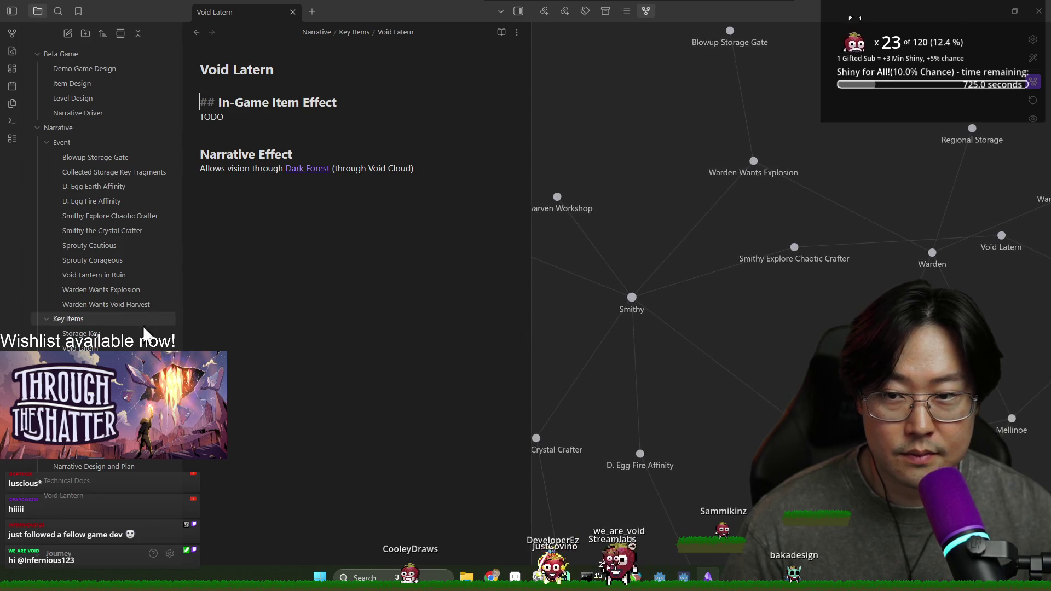
scroll(662, 388, down, 3)
scroll(924, 263, up, 5)
scroll(619, 401, down, 3)
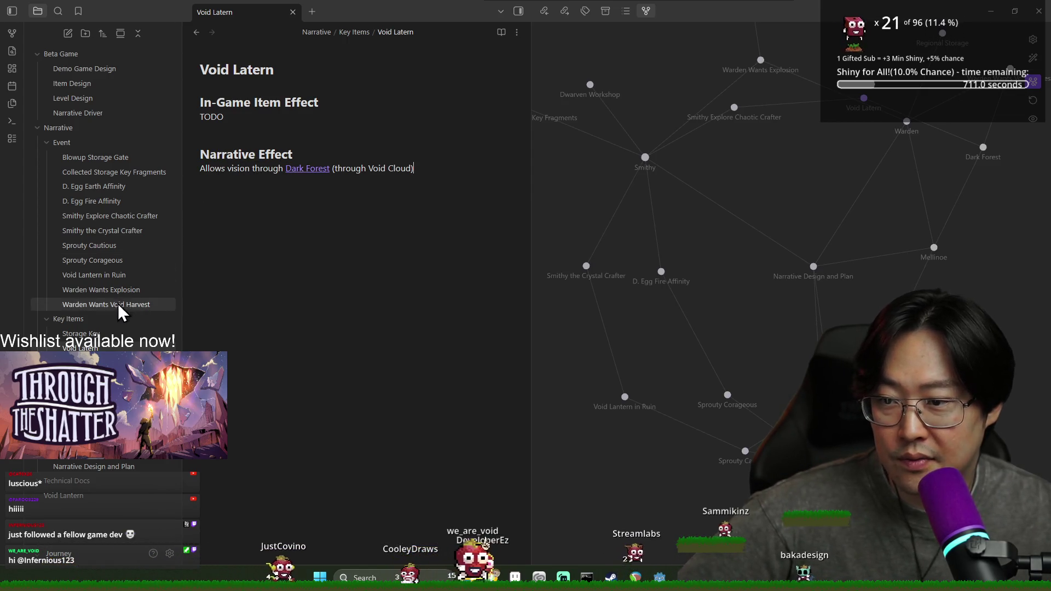
Open the empty Void Lantern note from Void Lantern in Ruin's link, then cancel deleting it
click(77, 279)
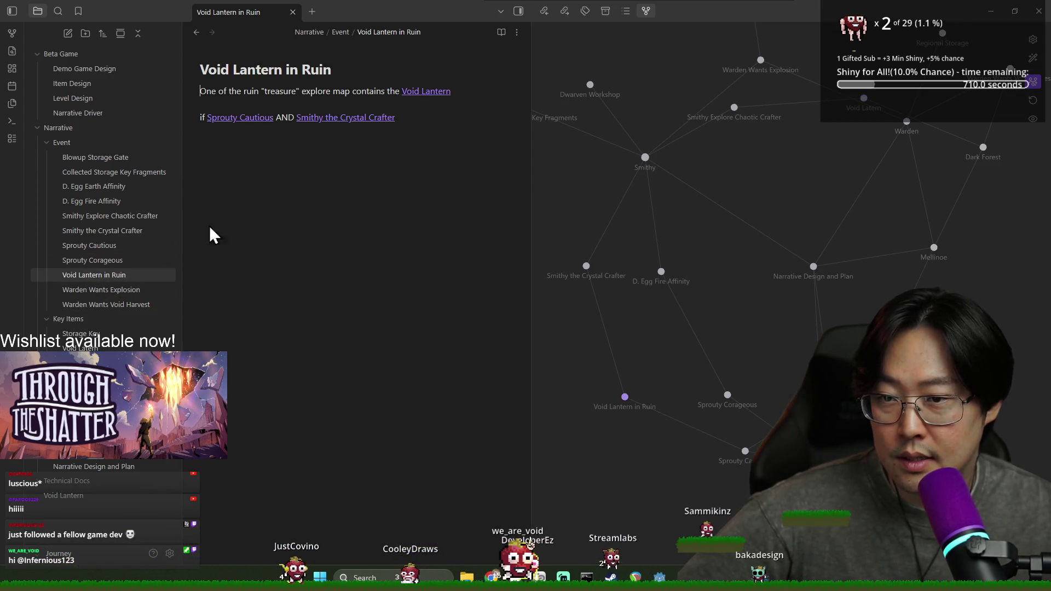
click(425, 93)
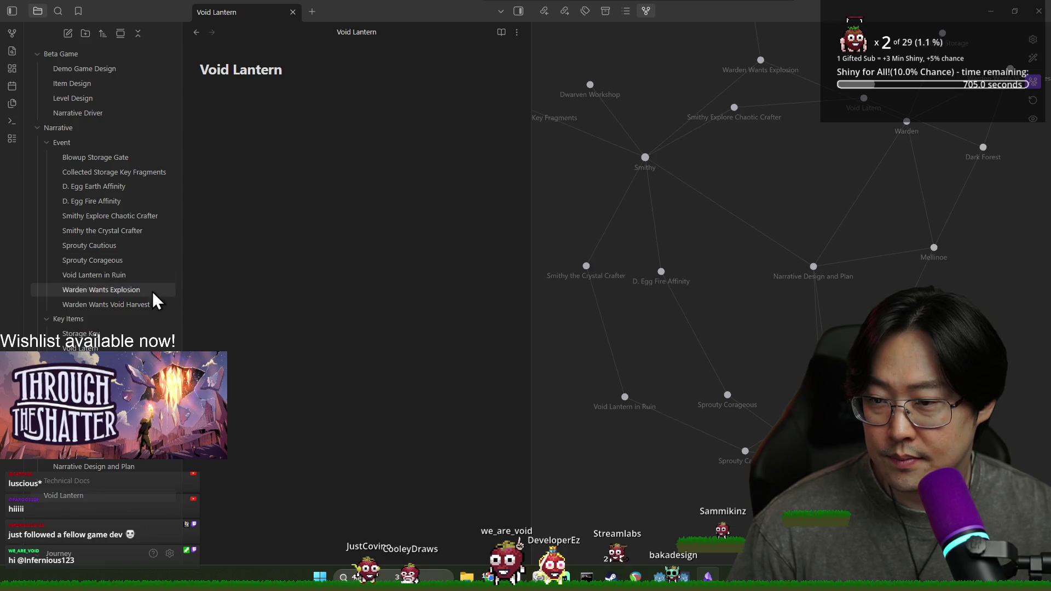
right_click(84, 497)
click(121, 490)
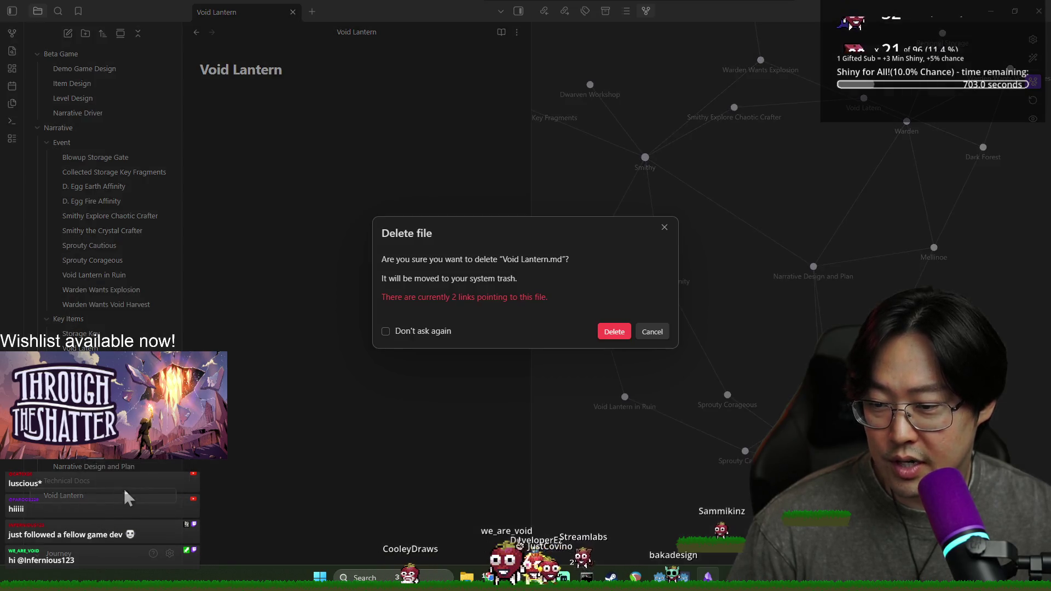
click(643, 332)
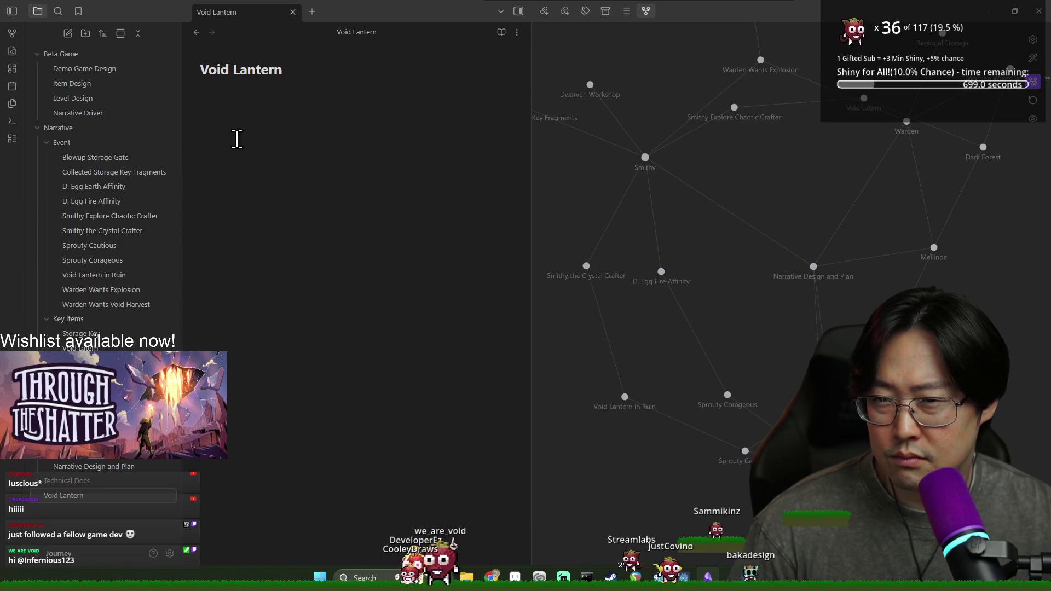
Rename the empty note to 'Void Lantern_e', updating its 2 links in 2 files
click(284, 71)
text(_e)
key(Return)
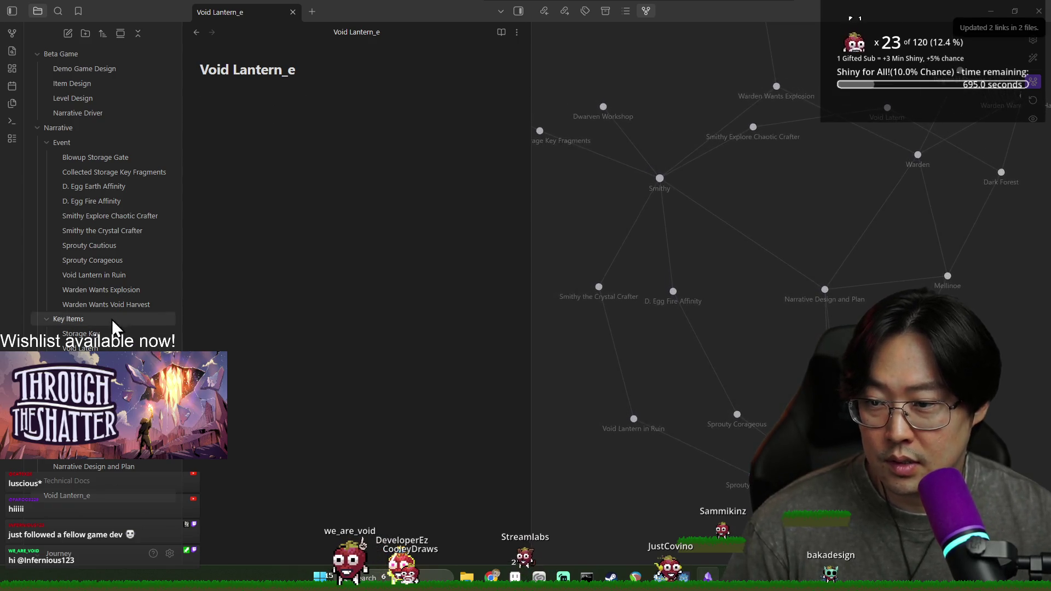
click(634, 427)
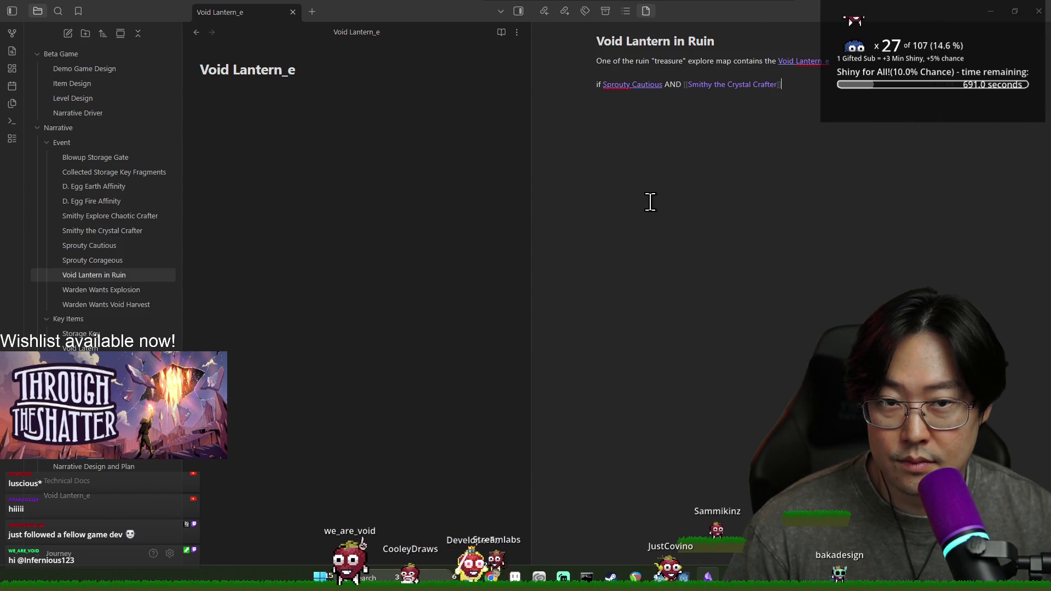
Repoint Void Lantern in Ruin's link from Void Lantern_e to the Void Latern key item
click(842, 62)
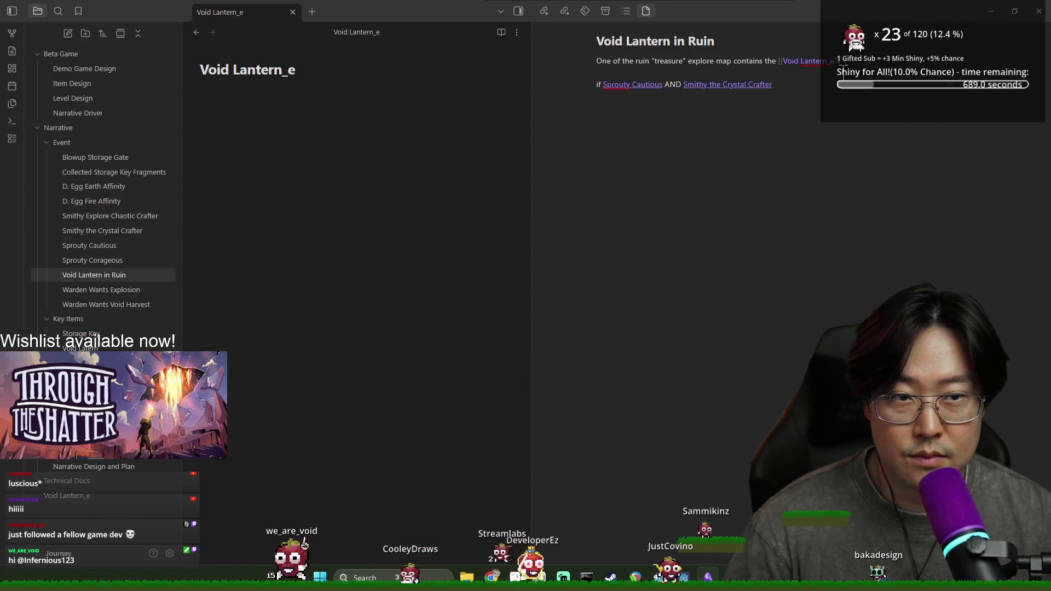
key(BackSpace)
key(BackSpace)
key(BackSpace)
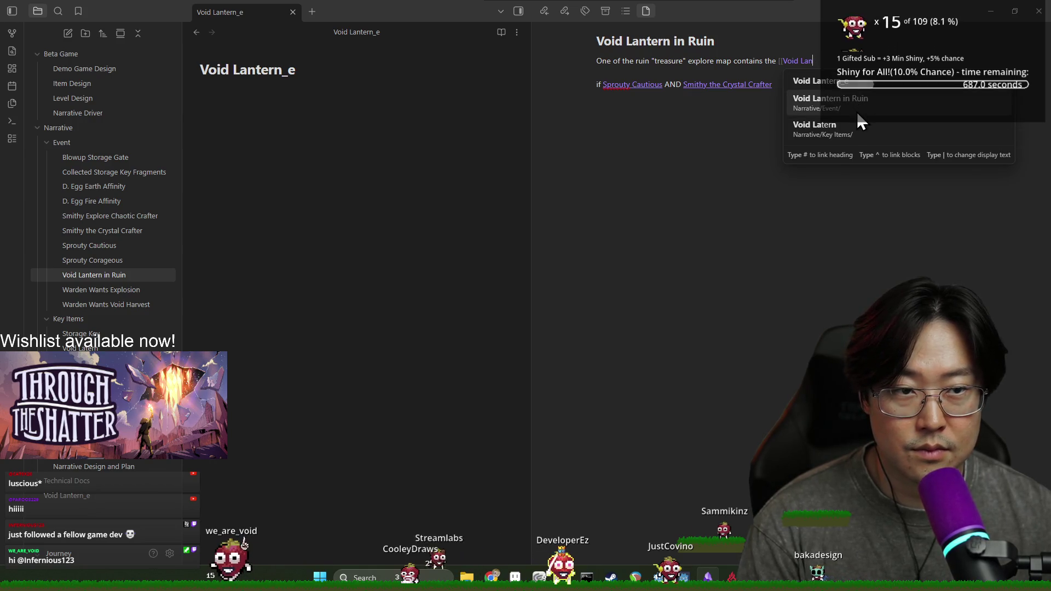
click(845, 129)
click(830, 100)
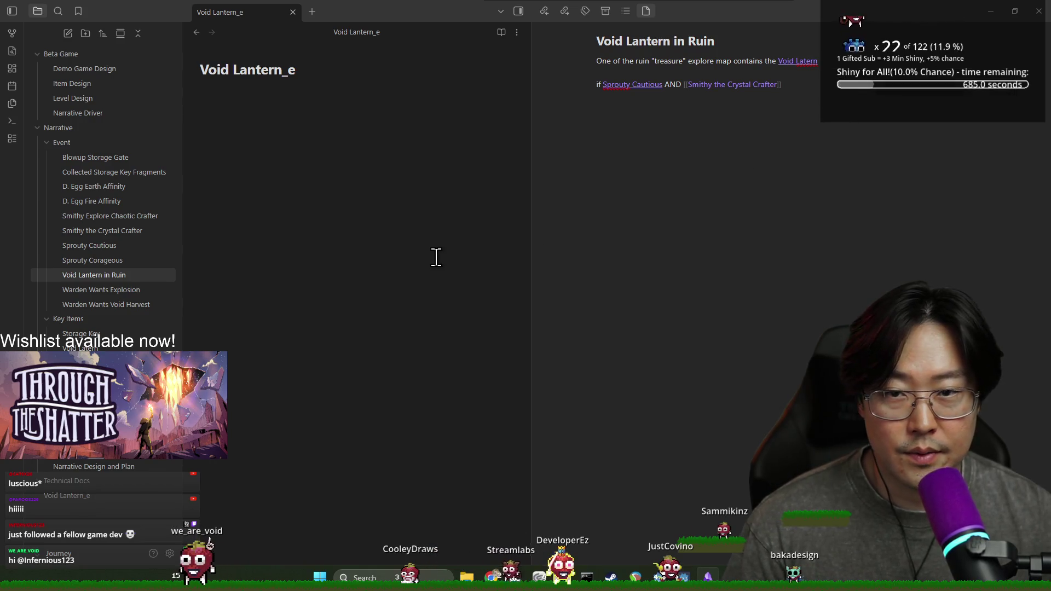
Close the Void Lantern_e tab, keep the file for now, and show the graph view again
click(292, 12)
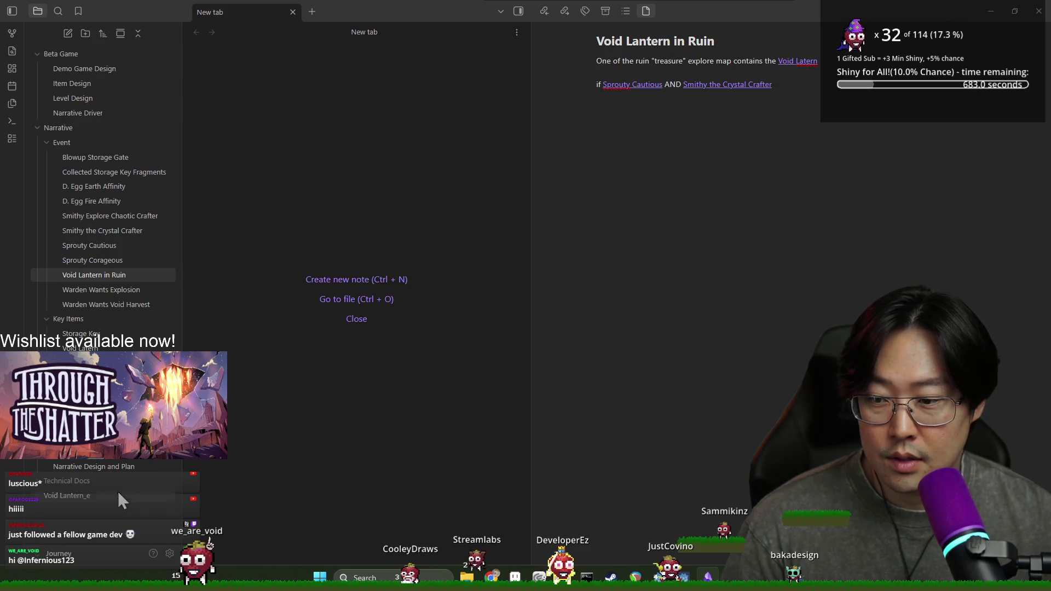
right_click(108, 499)
click(153, 490)
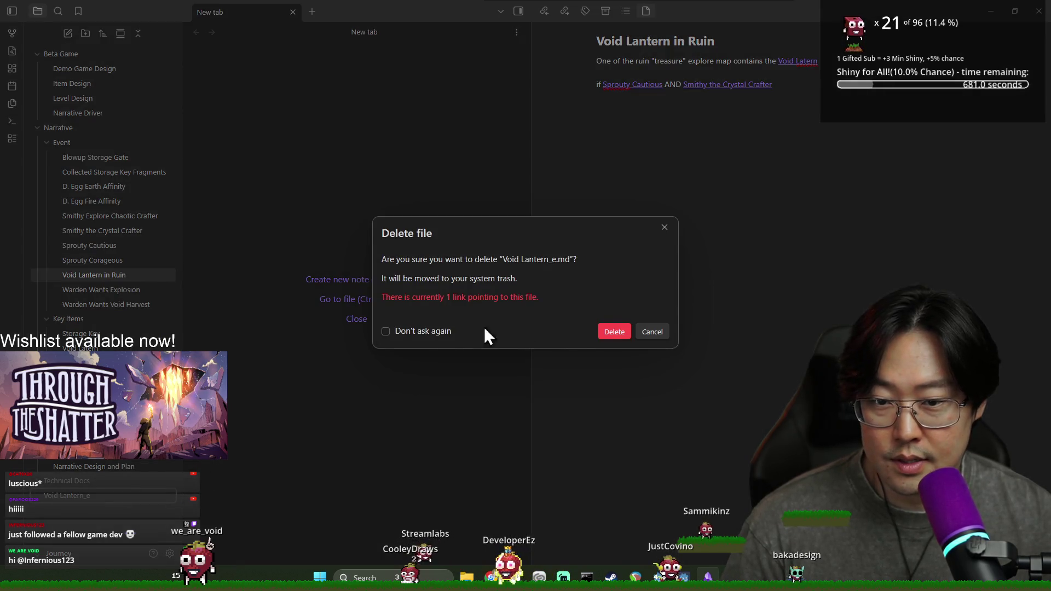
click(657, 332)
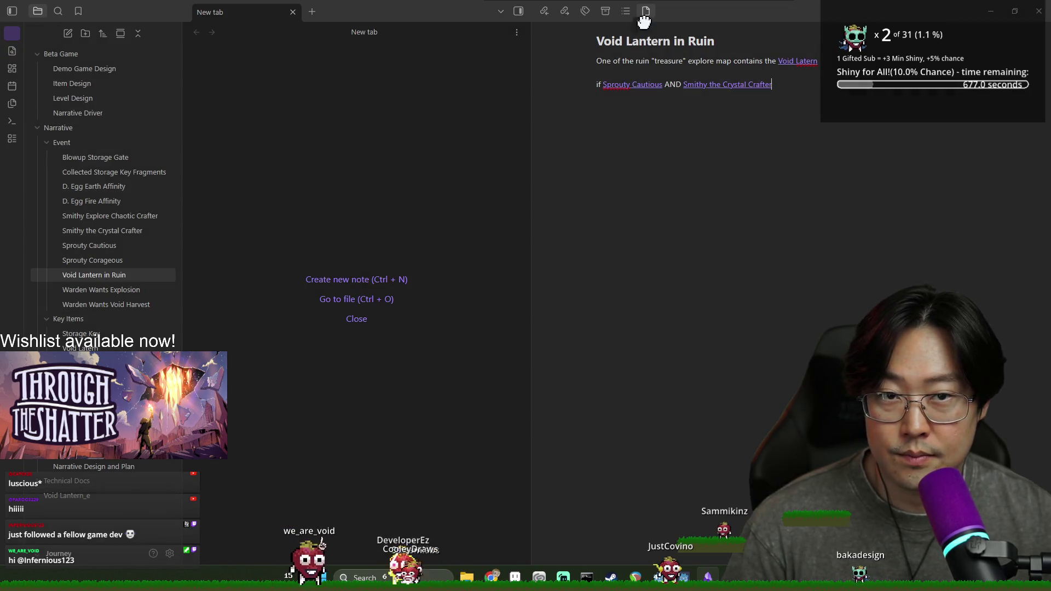
click(12, 34)
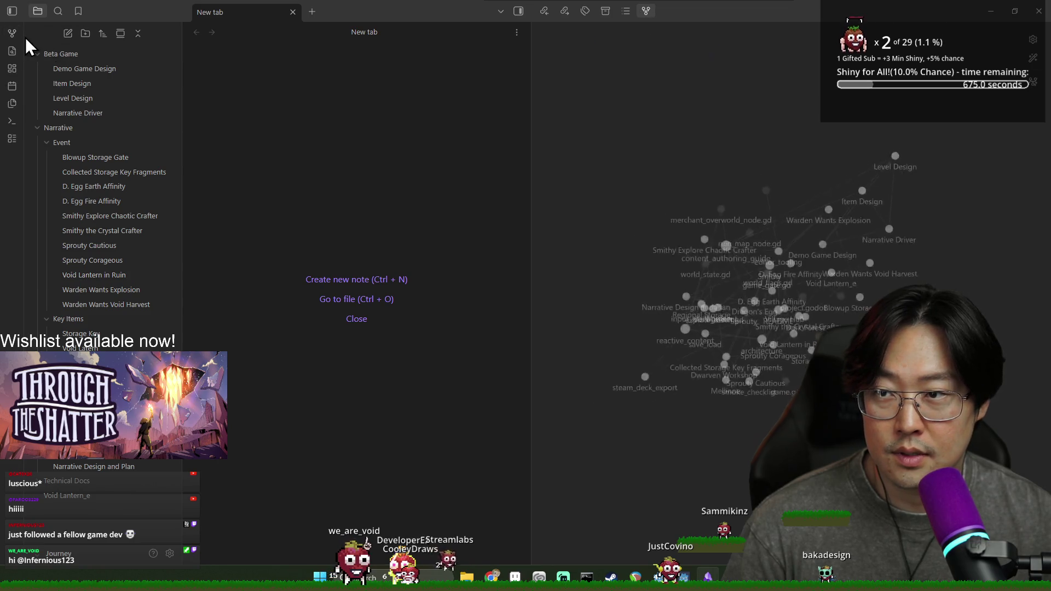
Filter the graph to notes matching 'path: Narrative'
click(1033, 39)
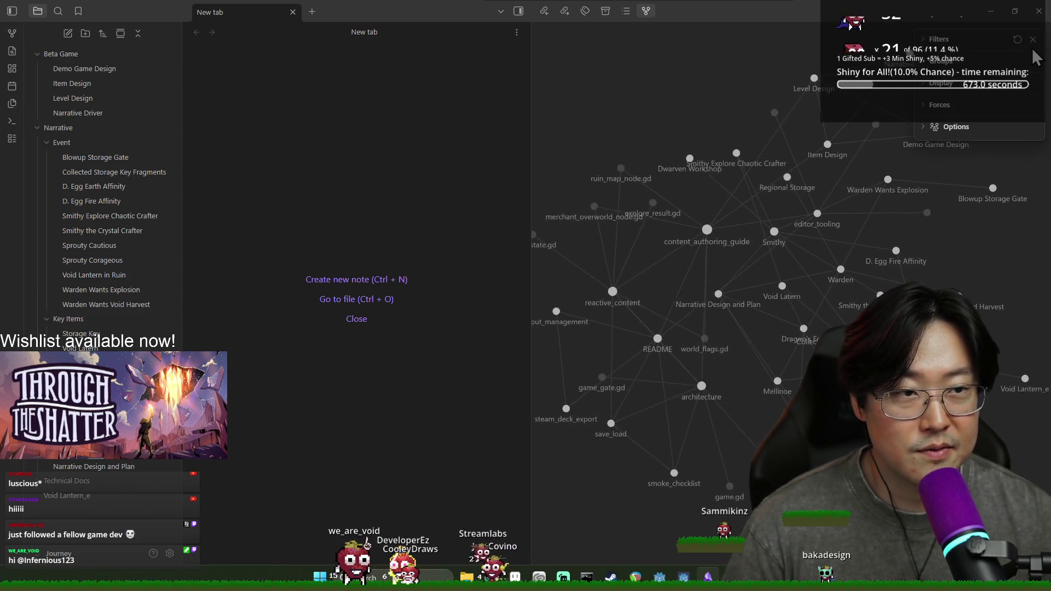
click(967, 61)
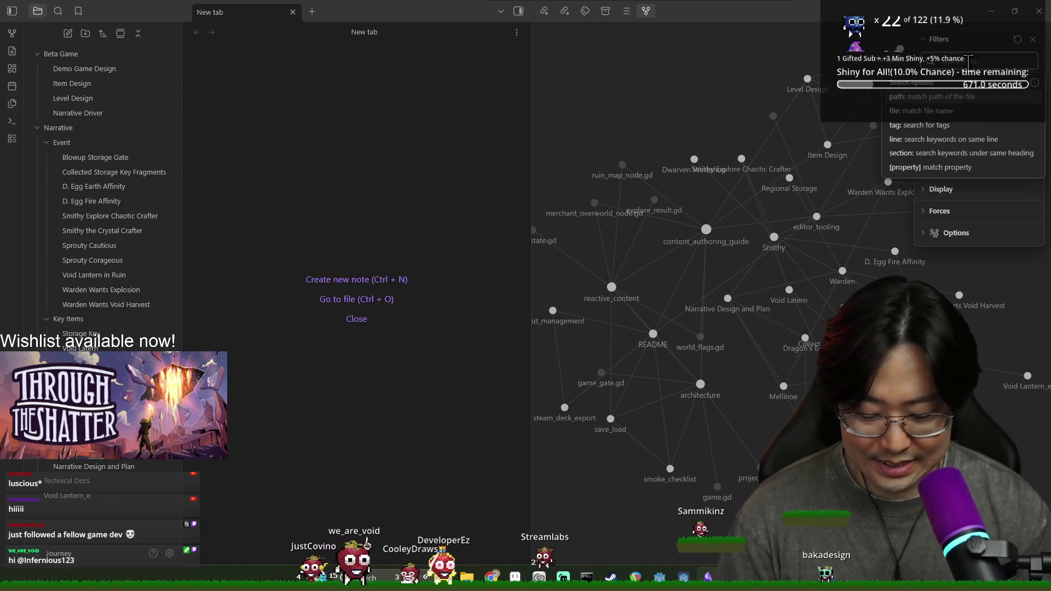
text(path: Narrative)
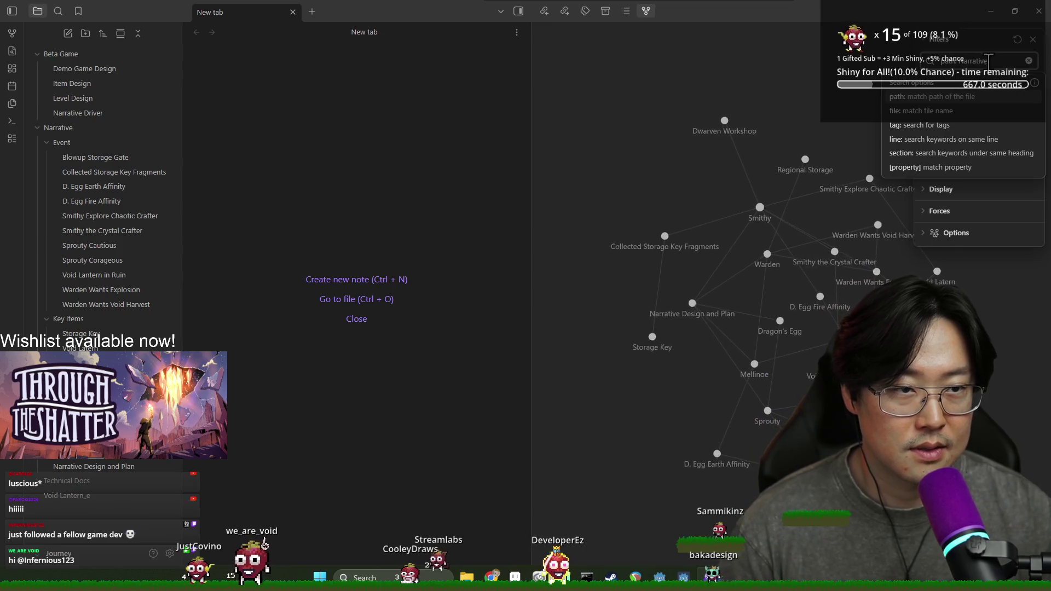
click(1013, 65)
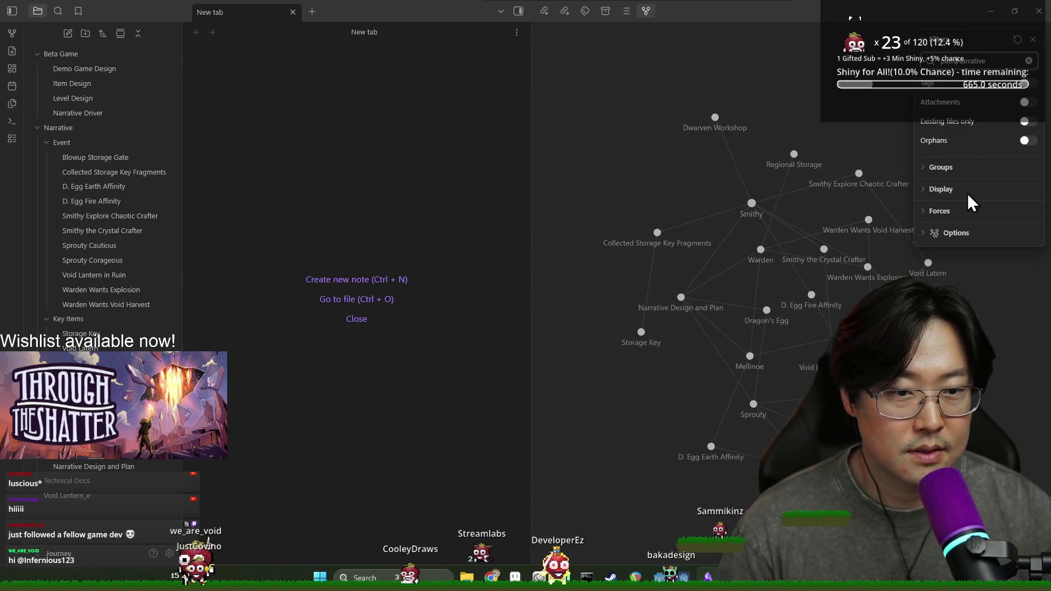
Set the graph's repel force to maximum and center force to minimum to spread the nodes
click(940, 214)
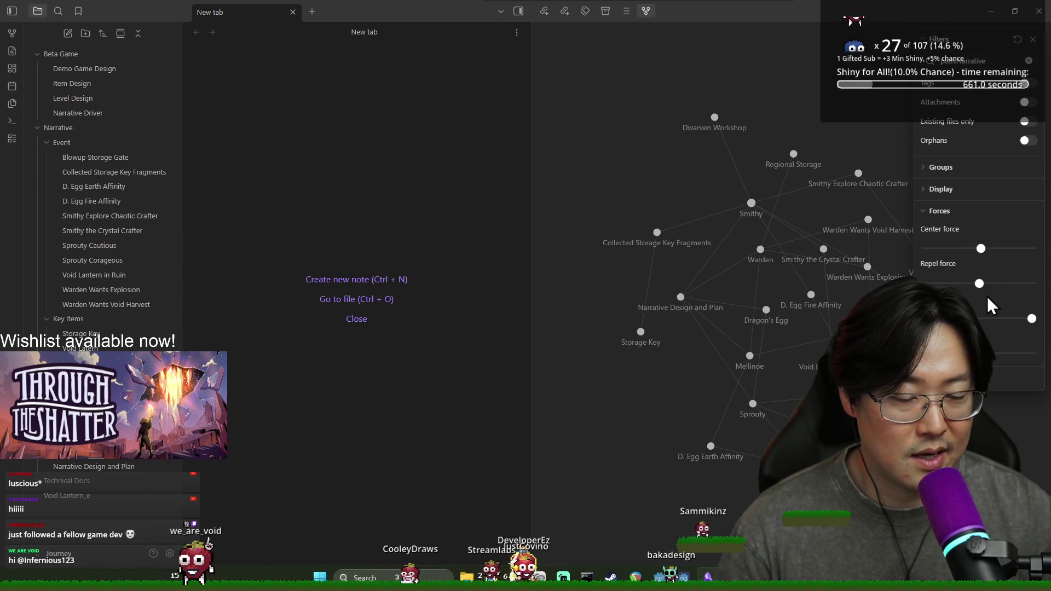
drag(977, 288, 1031, 283)
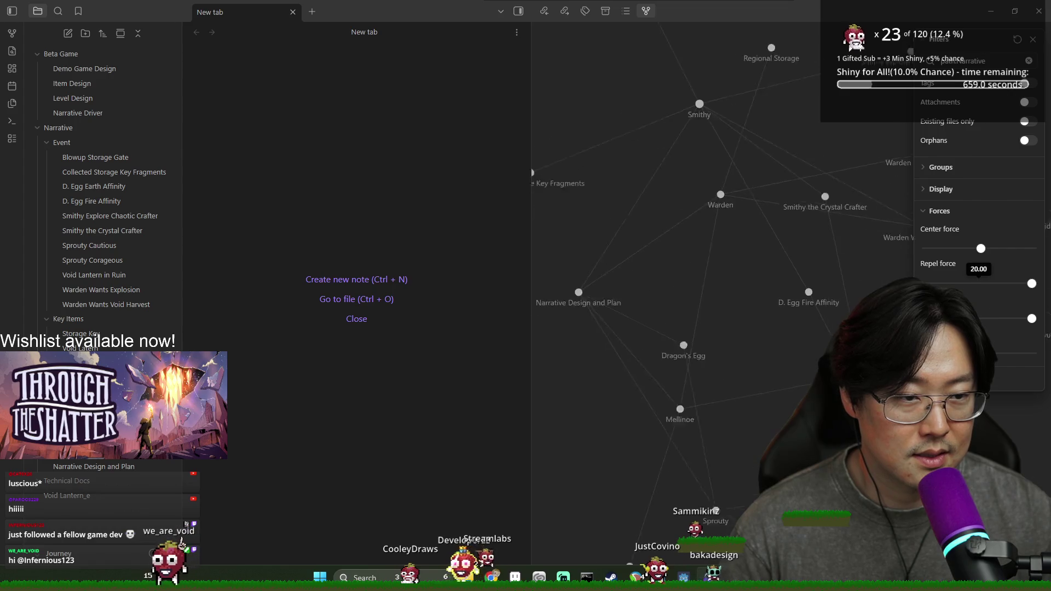
drag(984, 248, 949, 248)
scroll(816, 285, down, 5)
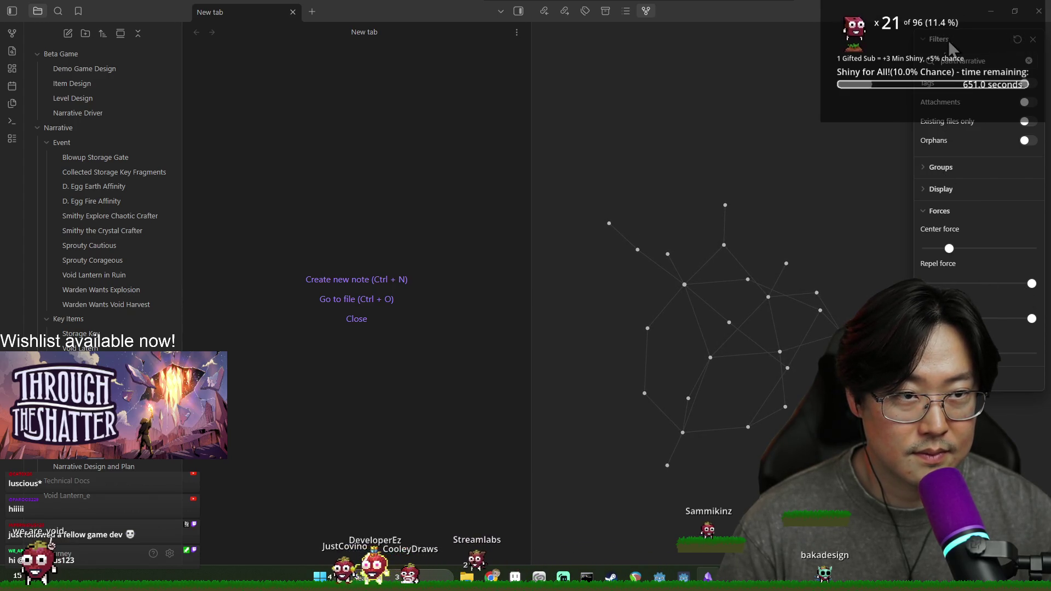
scroll(942, 164, down, 3)
scroll(766, 350, up, 5)
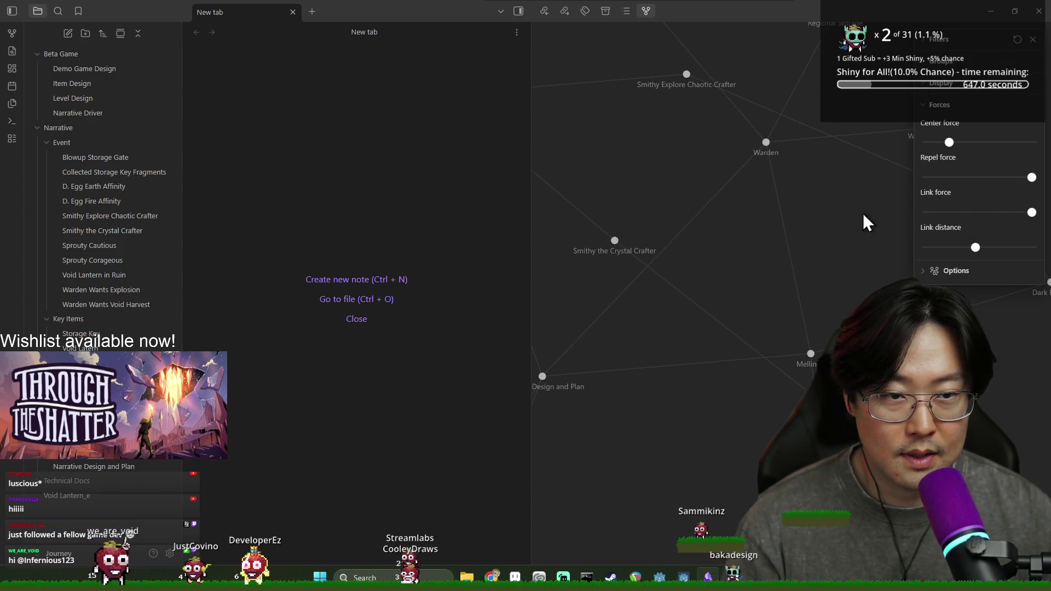
drag(949, 143, 926, 142)
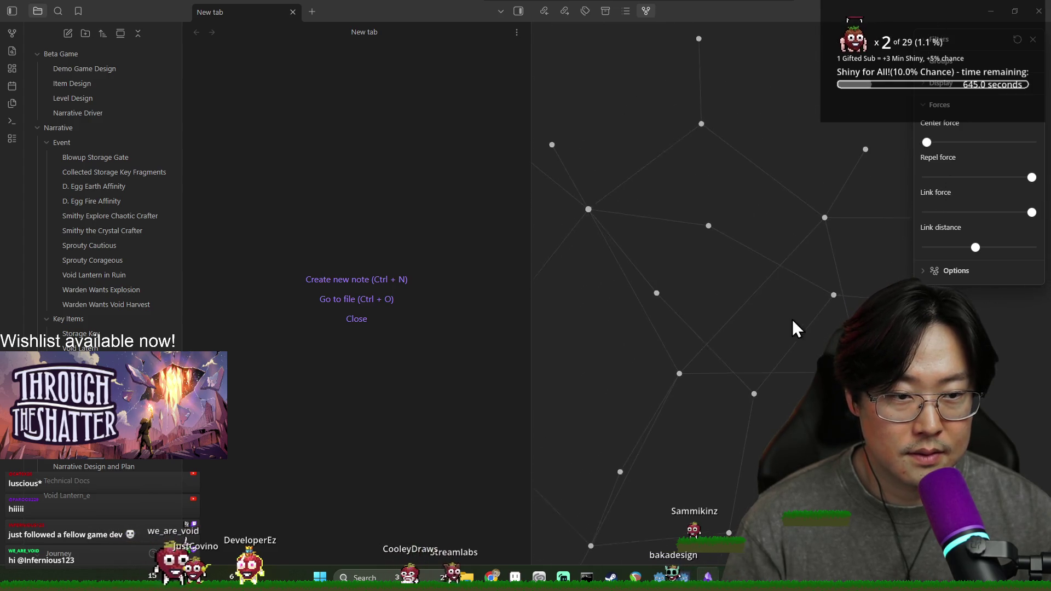
drag(790, 312, 799, 268)
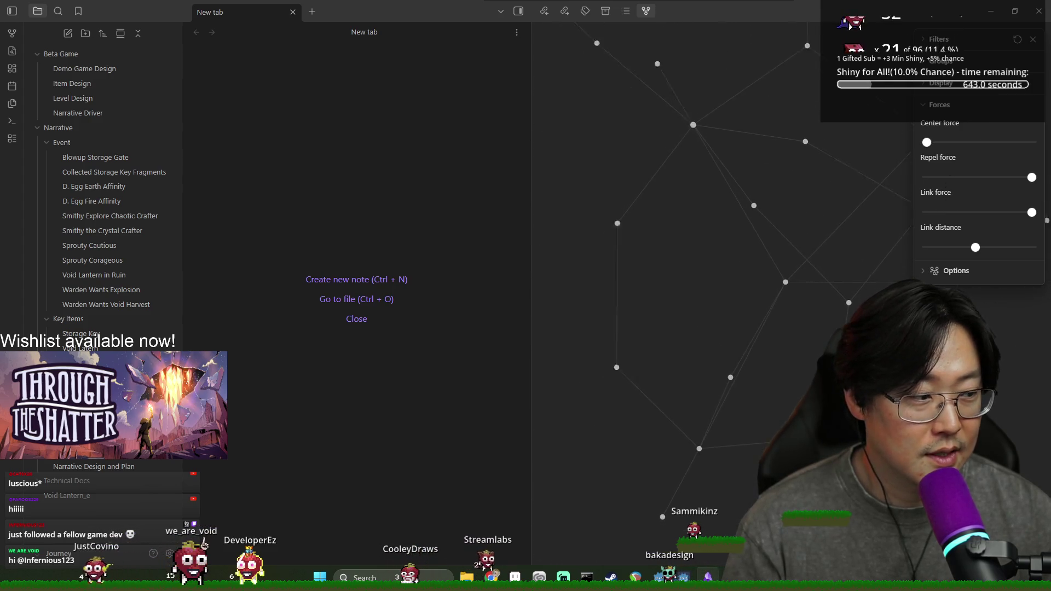
scroll(773, 415, up, 3)
drag(774, 415, 809, 310)
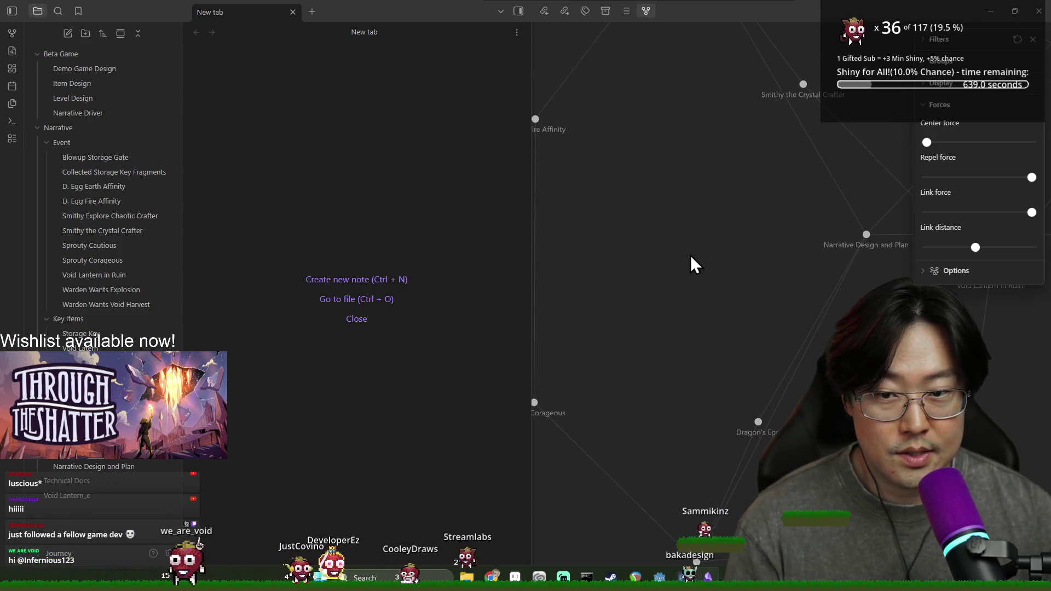
scroll(599, 272, down, 2)
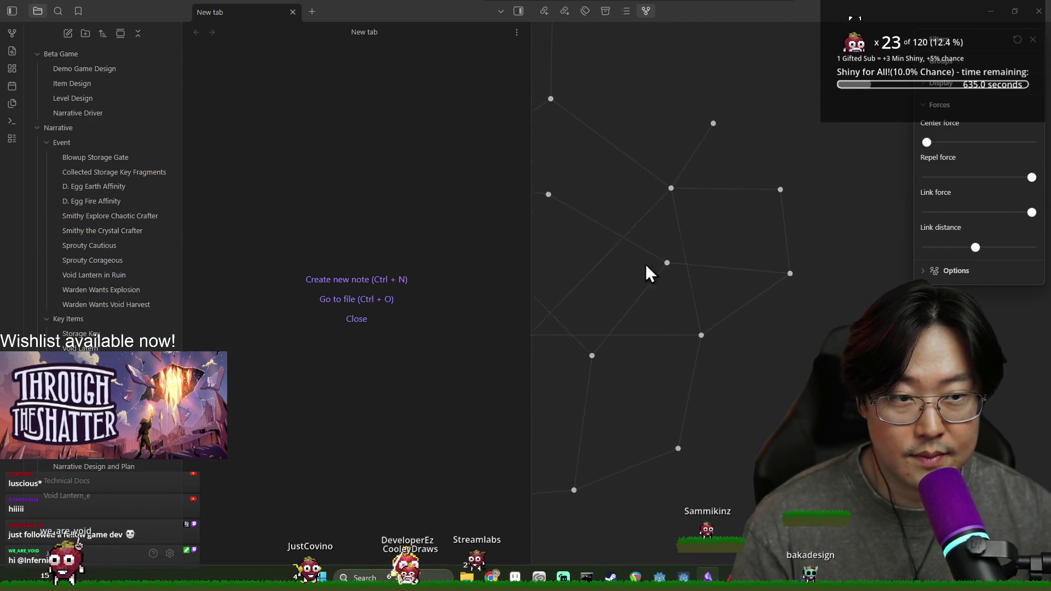
Delete the empty Void Lantern_e file from the vault, then reopen Sprouty Corageous
click(669, 262)
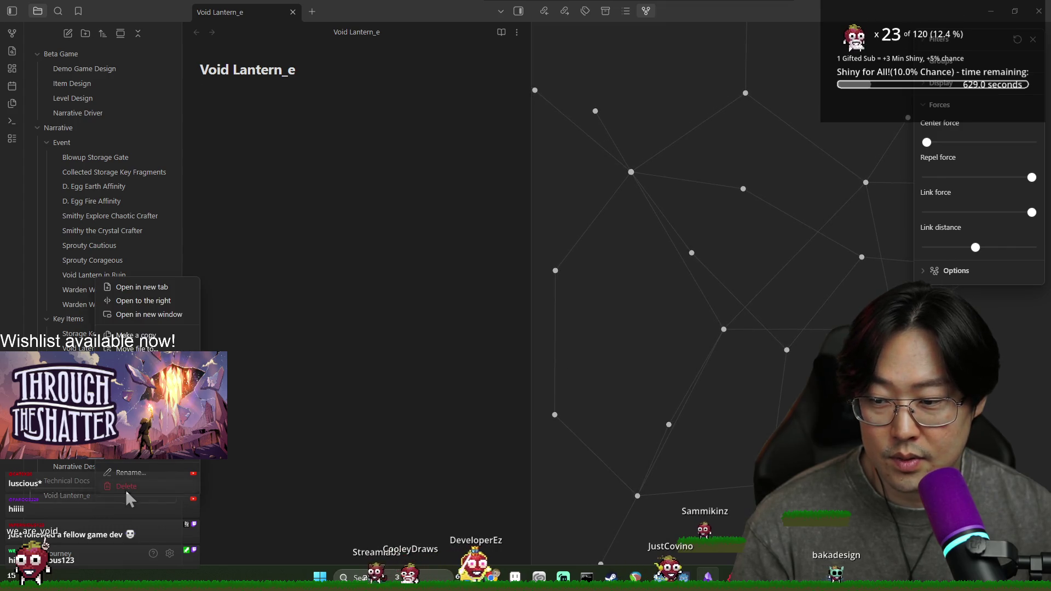
click(127, 487)
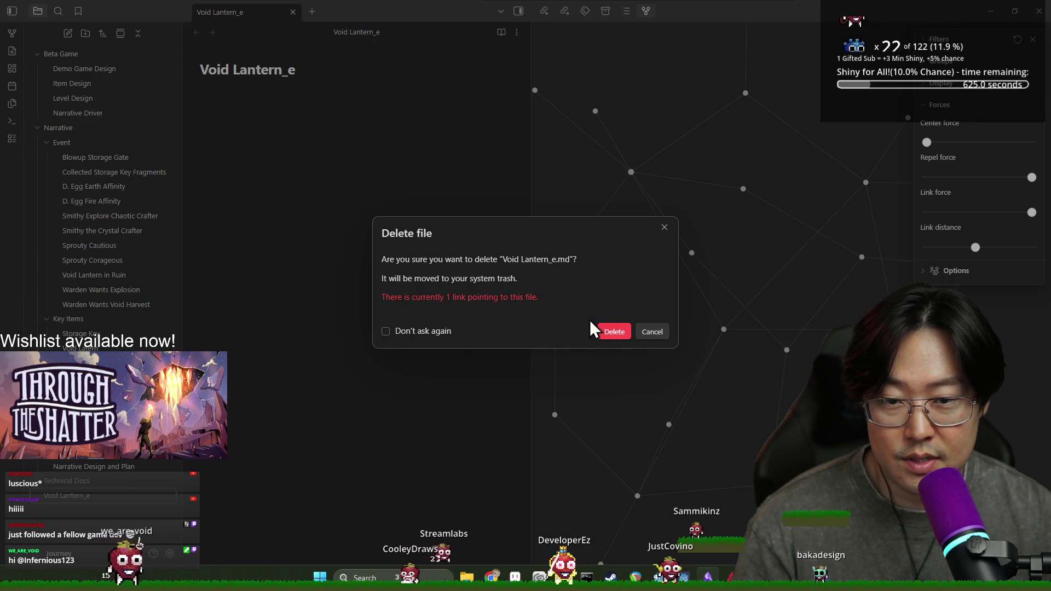
click(602, 331)
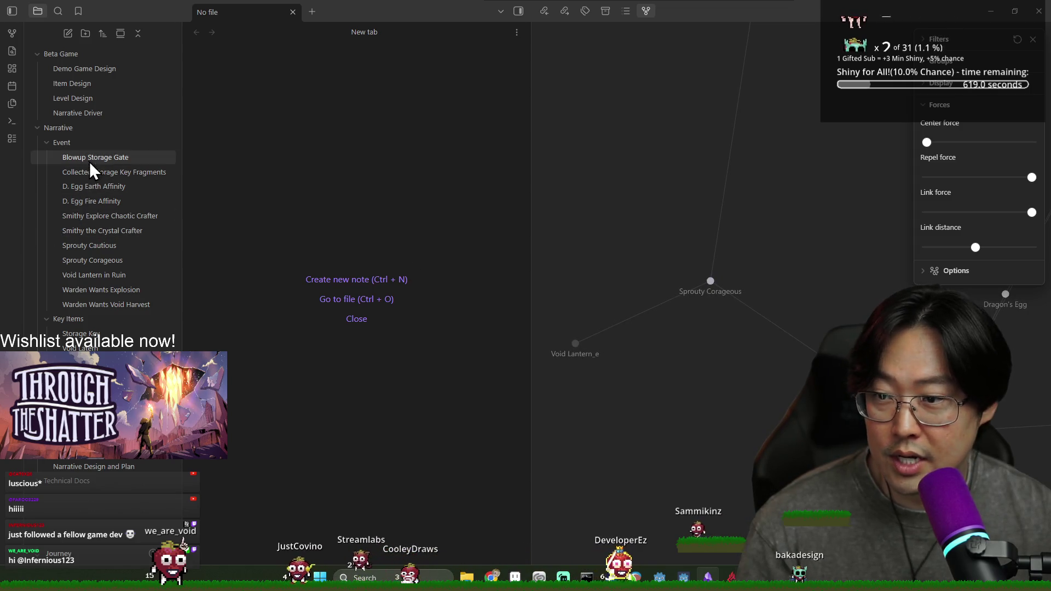
click(93, 264)
Relink Sprouty Corageous's key item from Void Lantern_e to Void Latern
click(328, 170)
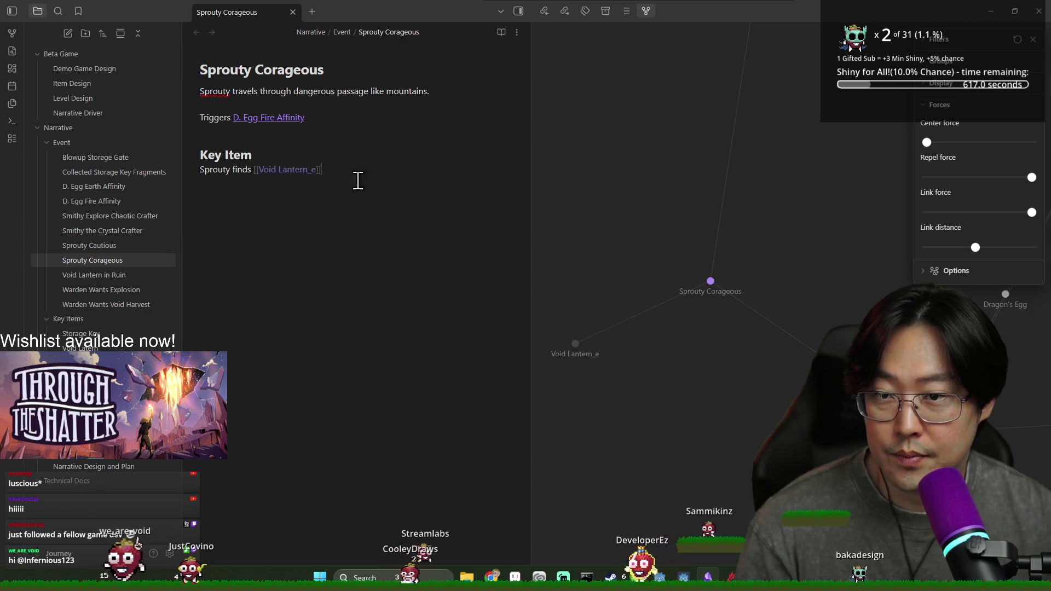
key(BackSpace)
key(BackSpace)
key(BackSpace)
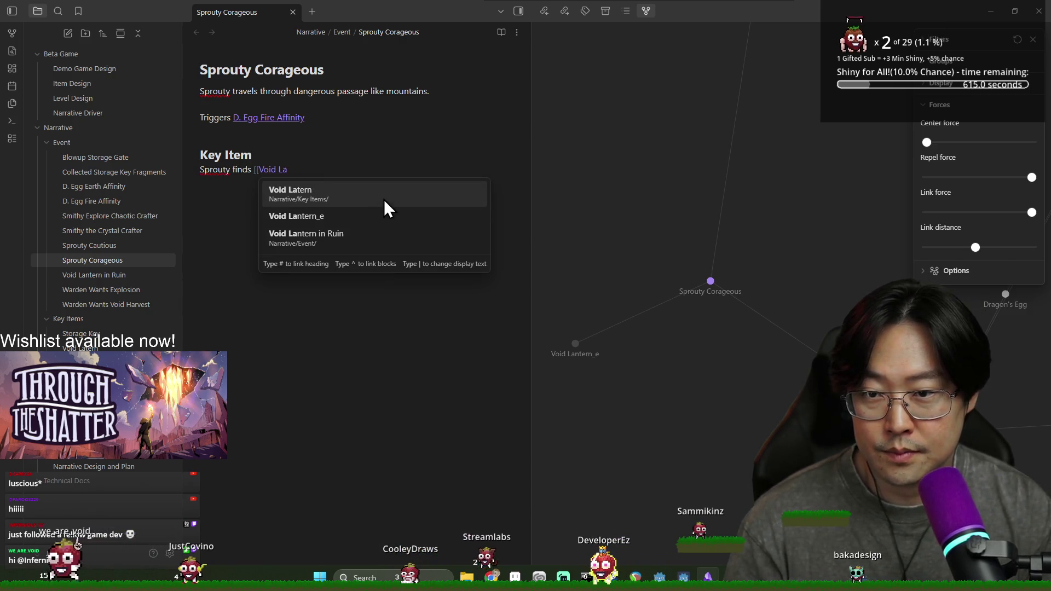
click(320, 189)
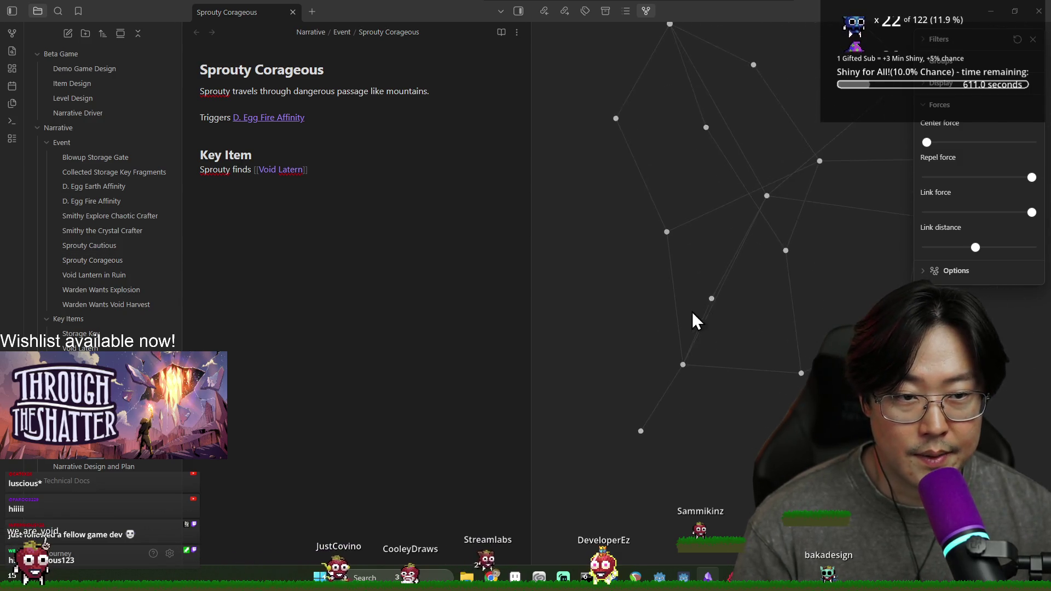
Widen the graph pane beside the note and set the link distance to its minimum
scroll(773, 195, up, 4)
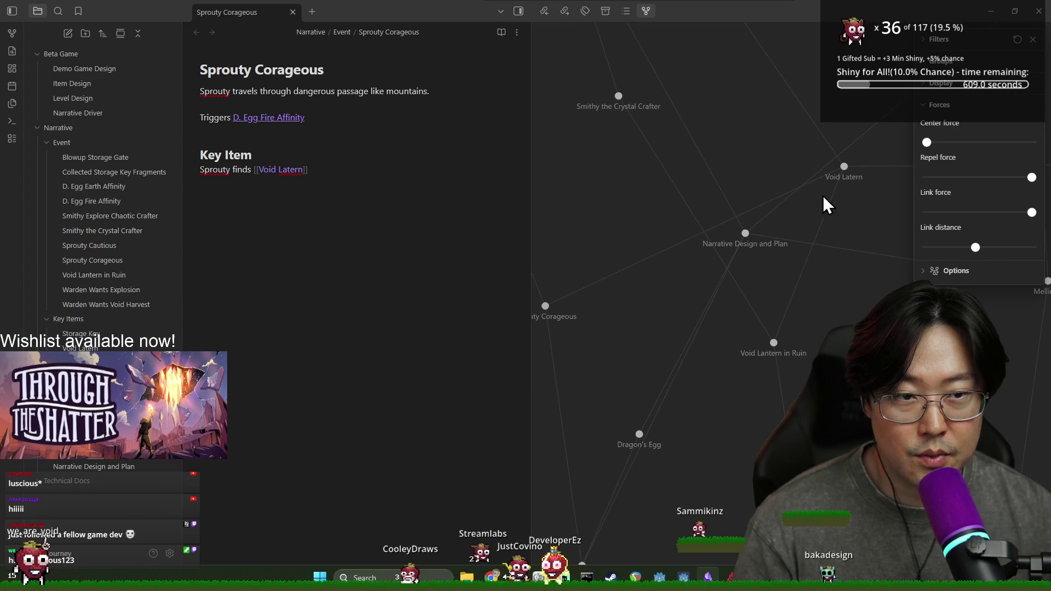
scroll(766, 301, down, 3)
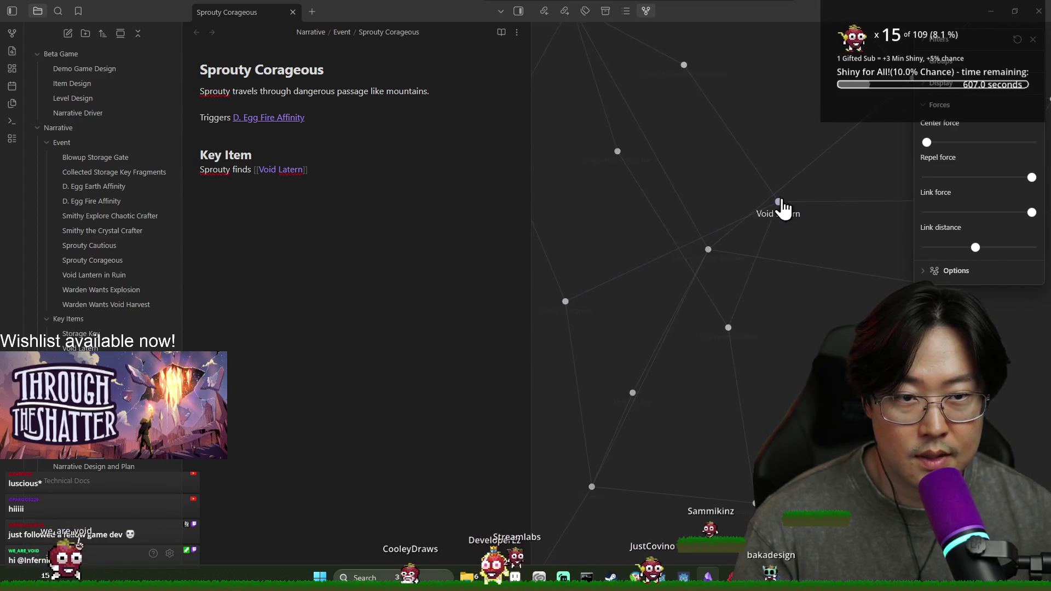
mouse_move(781, 206)
mouse_down()
mouse_move(759, 239)
mouse_move(746, 159)
mouse_up()
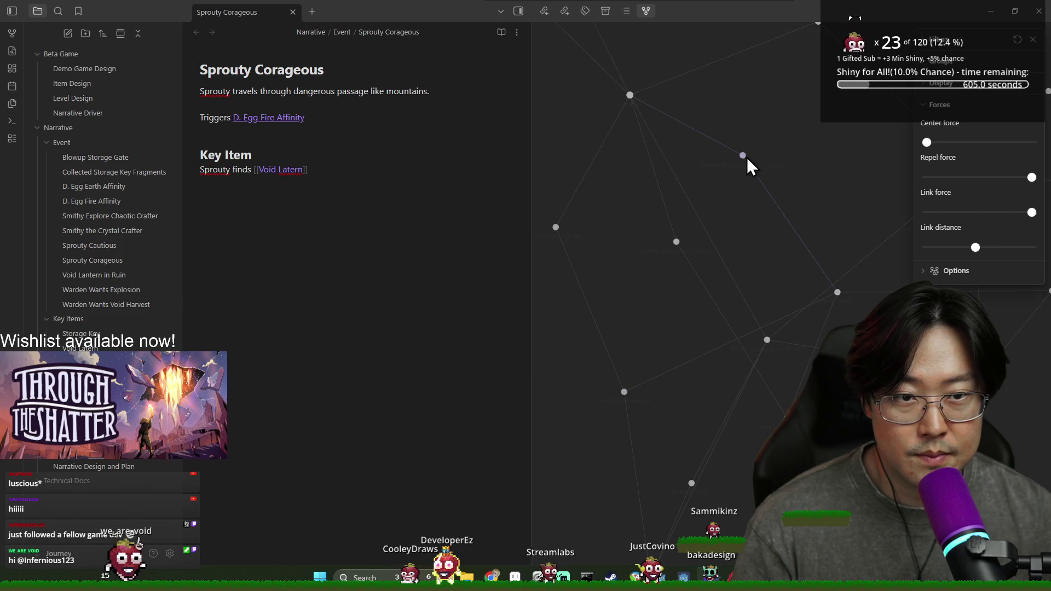
scroll(707, 238, up, 3)
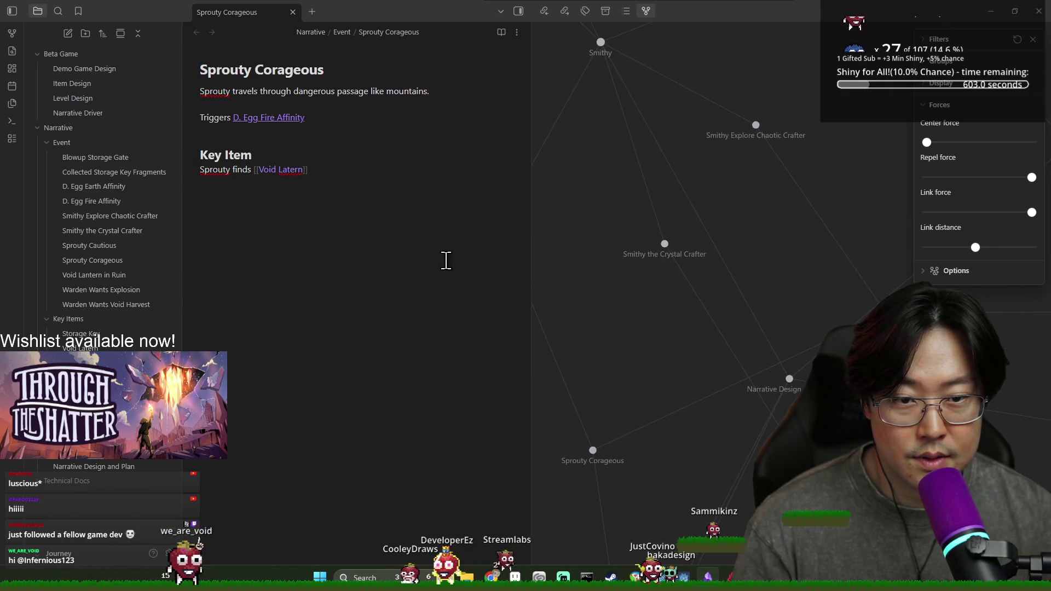
drag(531, 255, 434, 257)
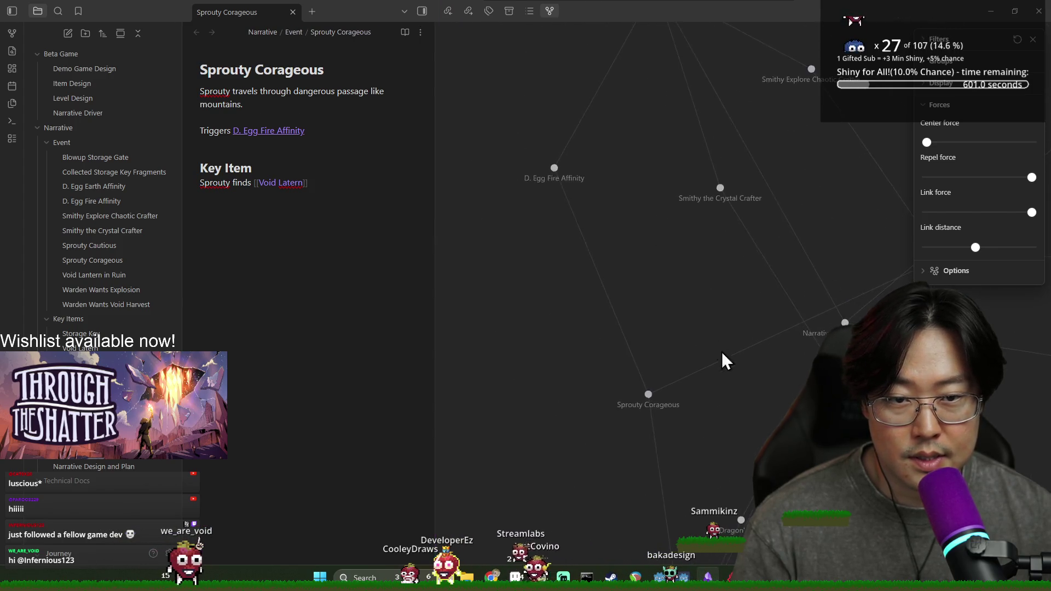
drag(977, 251, 928, 254)
scroll(617, 340, up, 5)
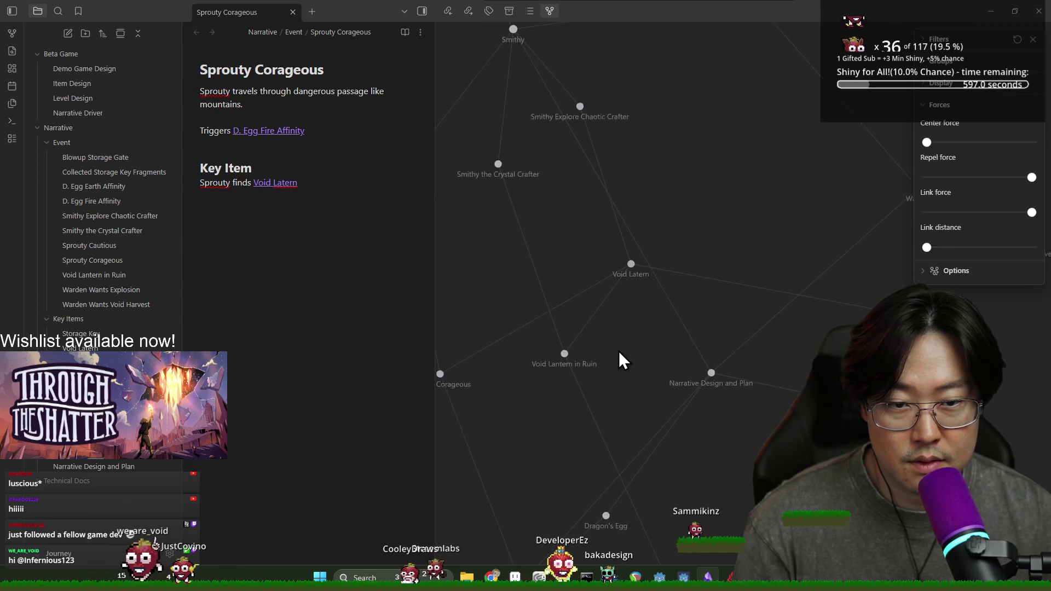
Lower the link force and repel force, then pan the Warden cluster toward the graph's centre
mouse_move(1032, 219)
mouse_down()
mouse_move(971, 218)
mouse_move(984, 217)
mouse_up()
click(1030, 176)
drag(931, 178, 944, 176)
scroll(672, 310, up, 2)
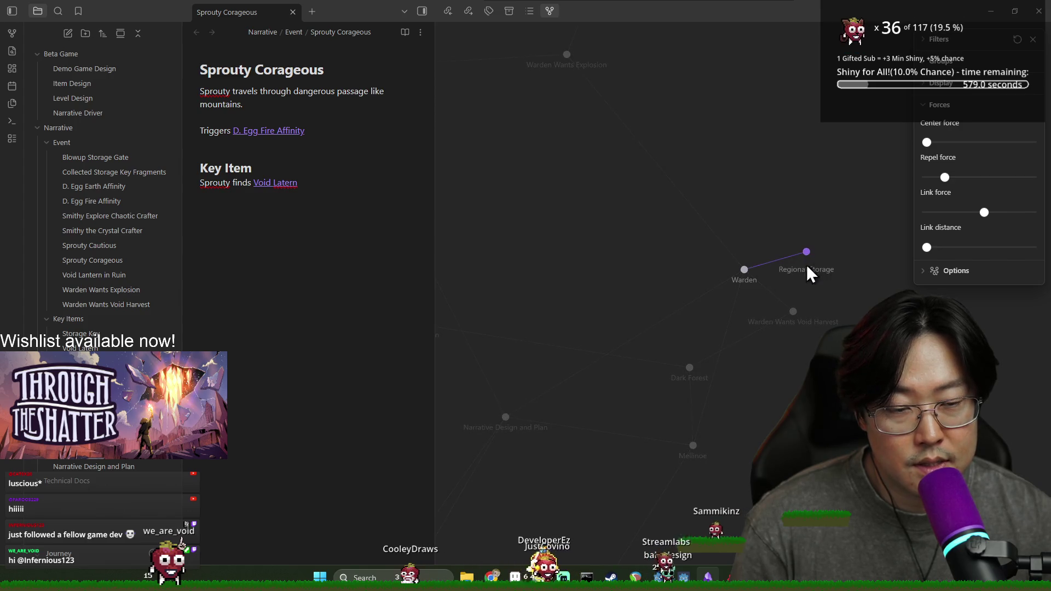
drag(798, 315, 794, 320)
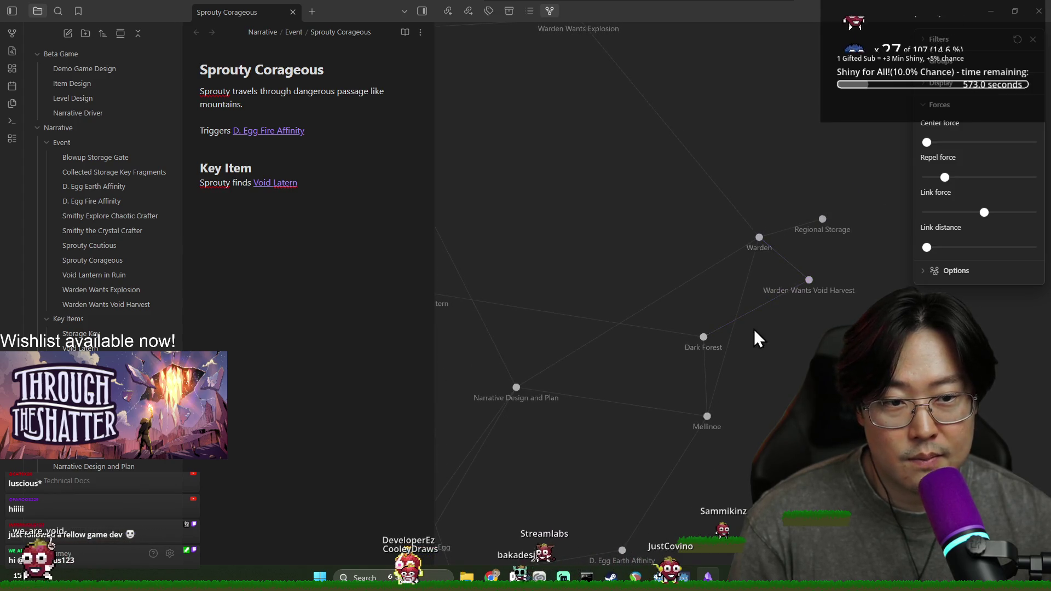
drag(802, 315, 841, 299)
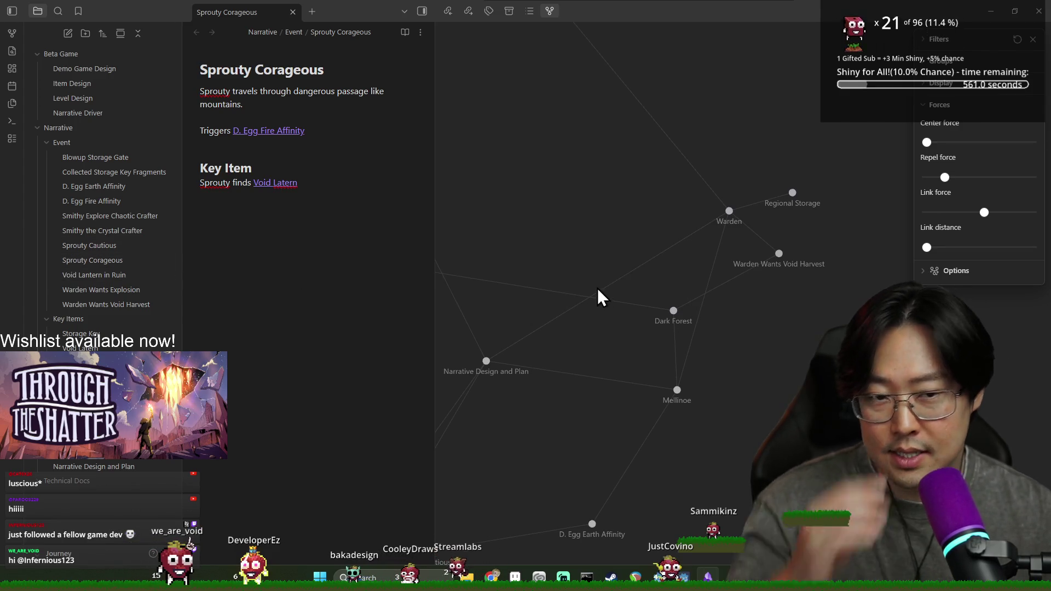
Review the Warden note's run variations, including the Warden Wants Void Harvest line, then open Sprouty
click(91, 460)
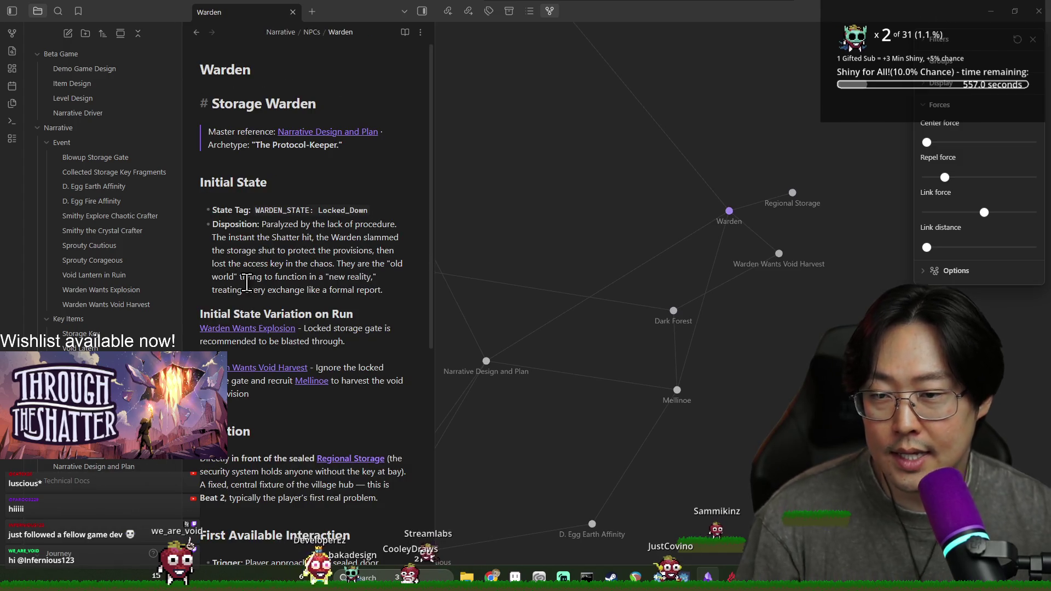
scroll(265, 277, down, 3)
scroll(265, 277, down, 2)
scroll(268, 266, up, 2)
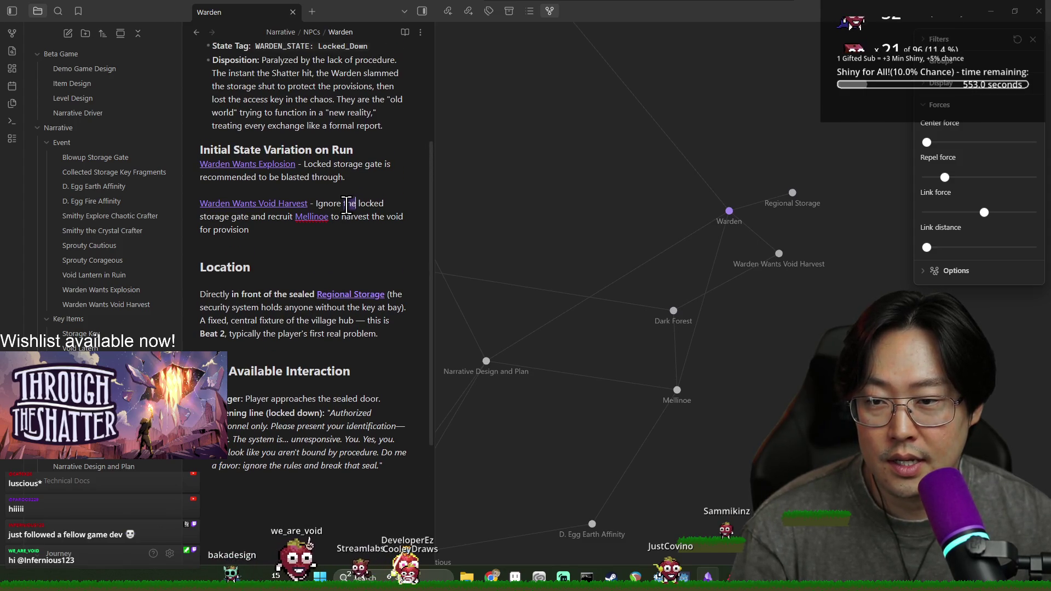
triple_click(231, 217)
double_click(377, 216)
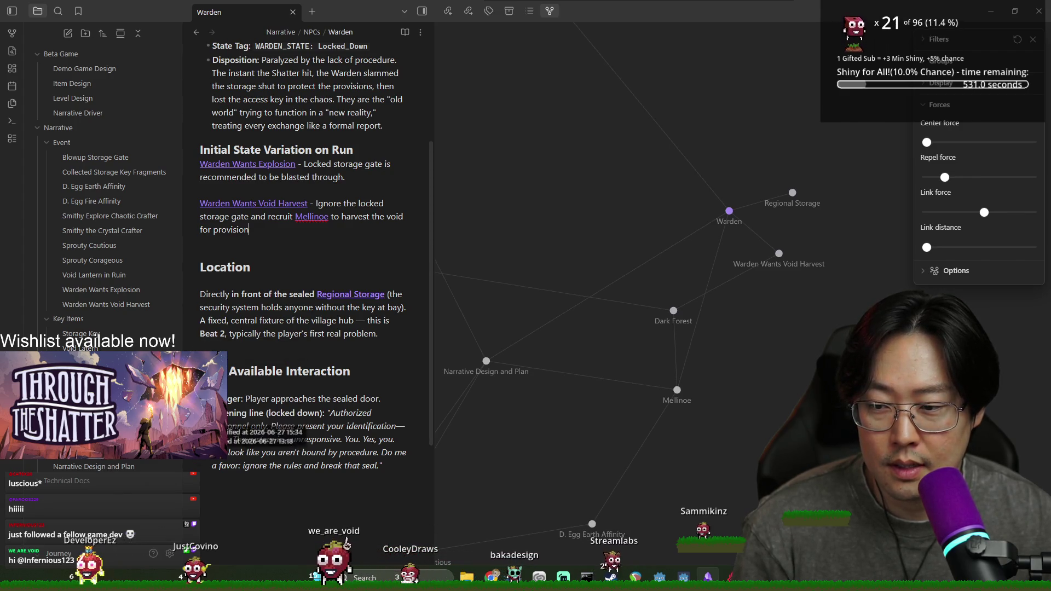
click(109, 436)
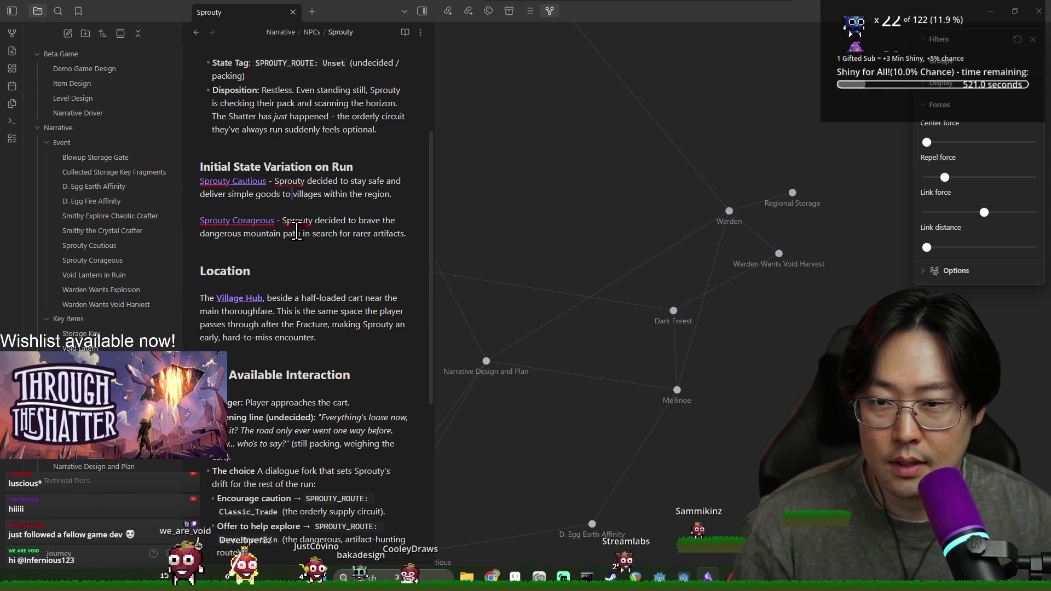
Pan and zoom the graph across Warden, Dragon's Egg, Smithy and Narrative Design and Plan nodes
scroll(553, 273, down, 3)
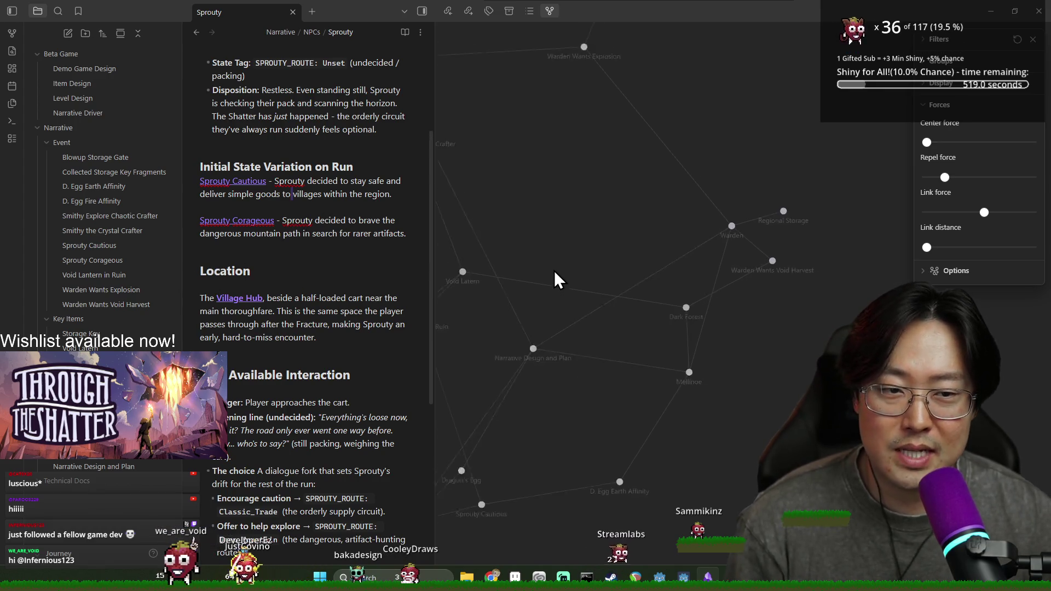
scroll(633, 119, up, 2)
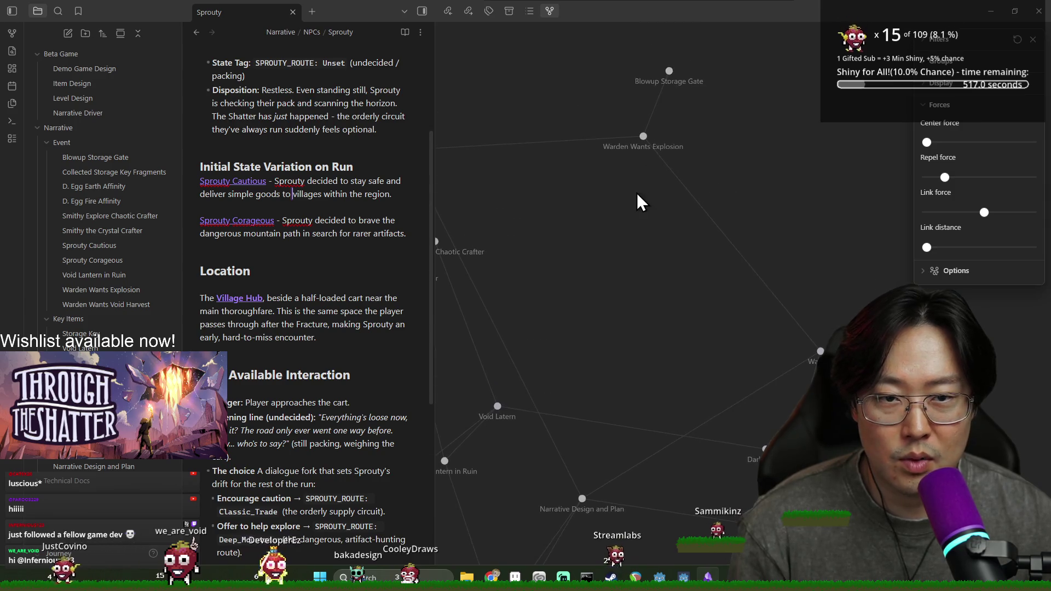
drag(856, 394, 790, 334)
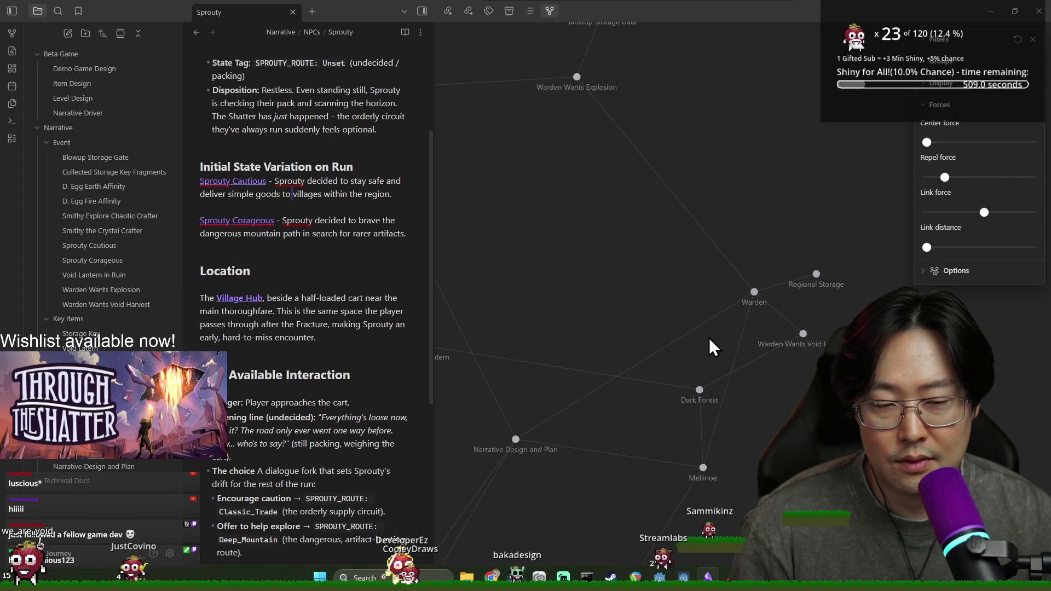
mouse_move(627, 317)
mouse_down()
mouse_move(727, 345)
mouse_move(681, 265)
mouse_move(691, 246)
mouse_up()
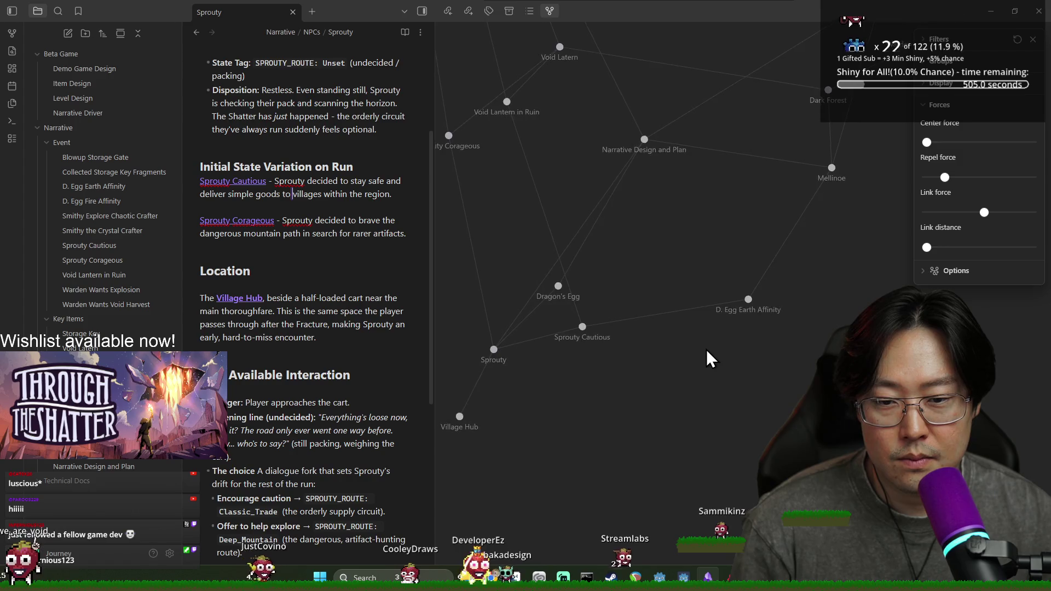
mouse_move(508, 33)
mouse_down()
mouse_move(681, 224)
mouse_move(690, 268)
mouse_up()
mouse_move(565, 180)
mouse_down()
mouse_move(711, 188)
mouse_move(816, 313)
mouse_move(907, 259)
mouse_up()
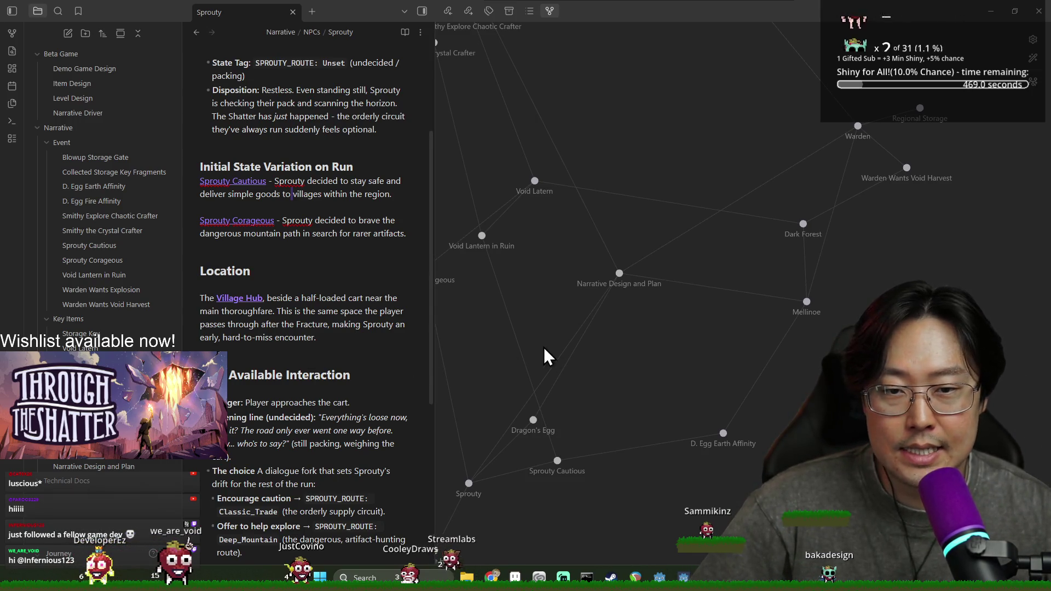
drag(545, 348, 593, 389)
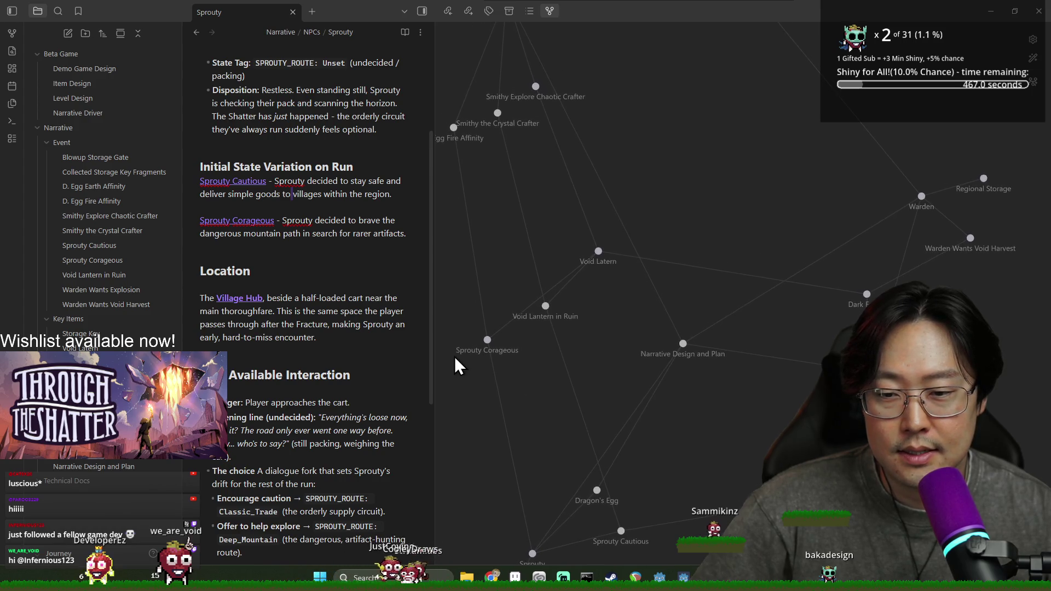
Widen the Sprouty note beside the graph and recentre the graph around Warden
drag(436, 346, 474, 348)
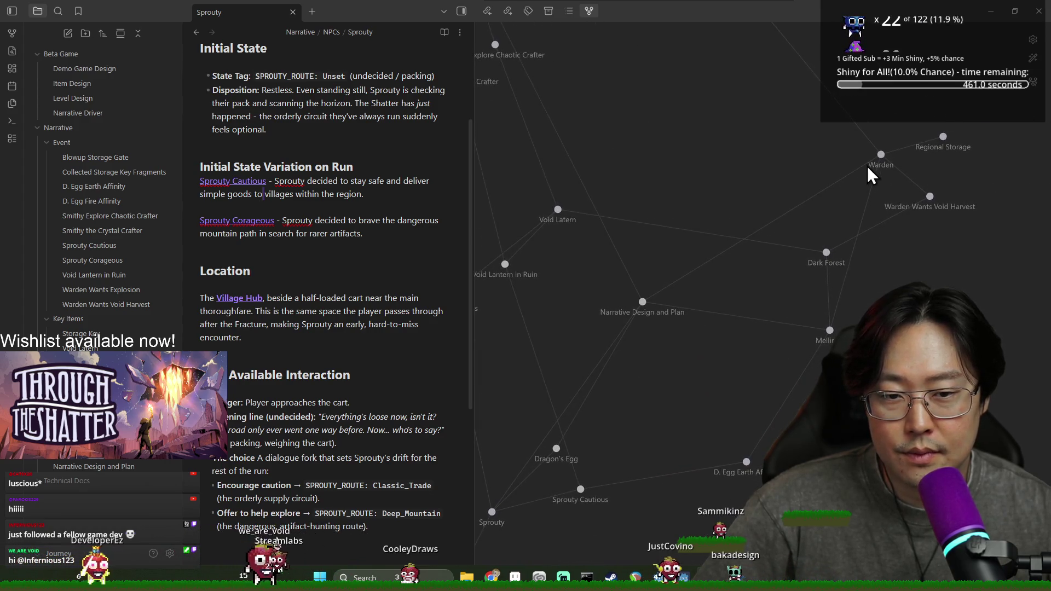
drag(881, 164, 840, 189)
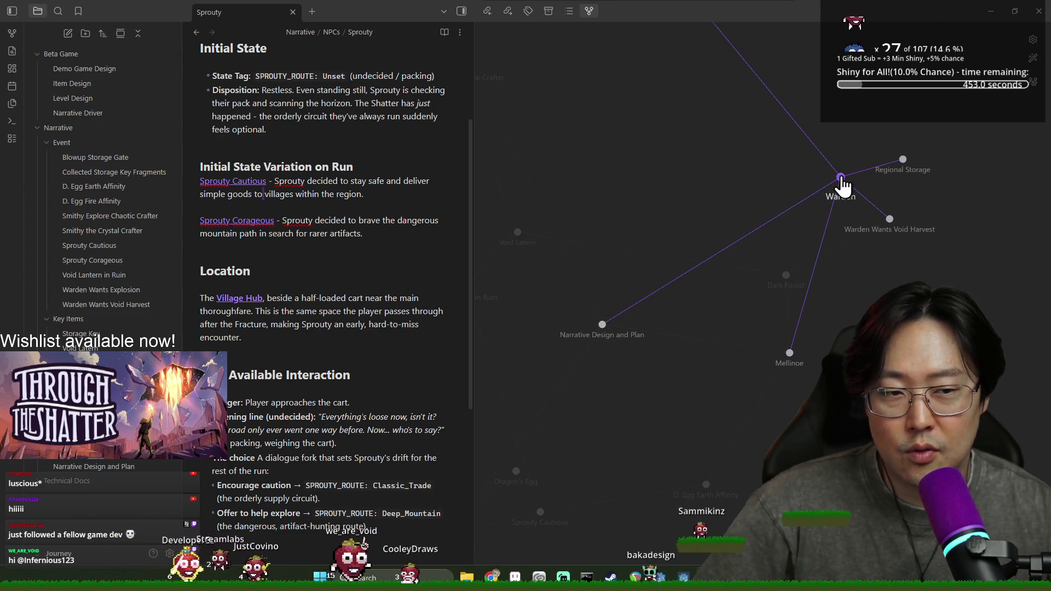
scroll(782, 200, up, 3)
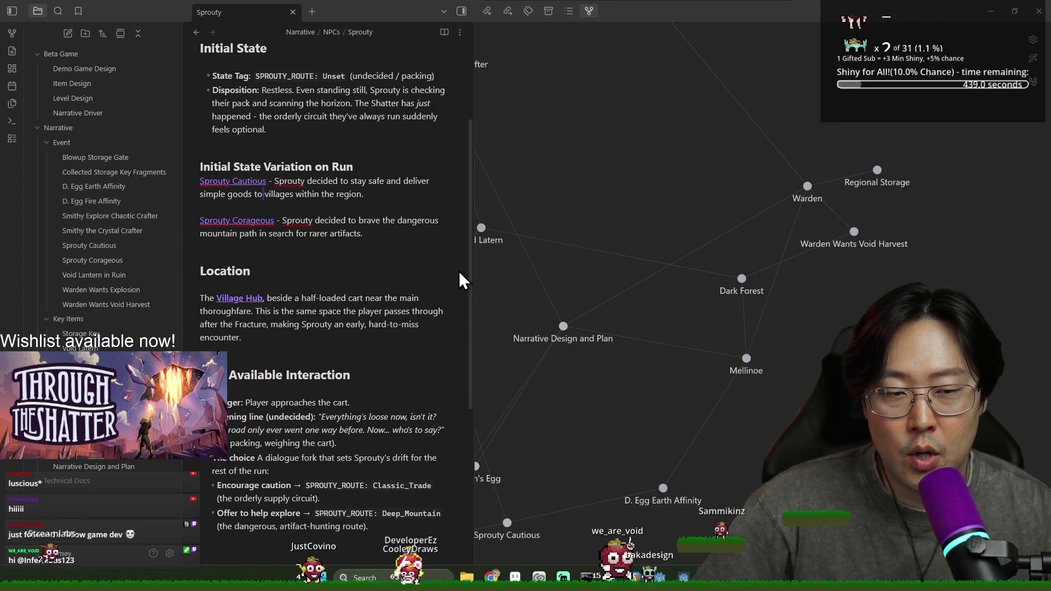
Create a new note named 'Void Harvester Setup' in the Event folder
right_click(71, 144)
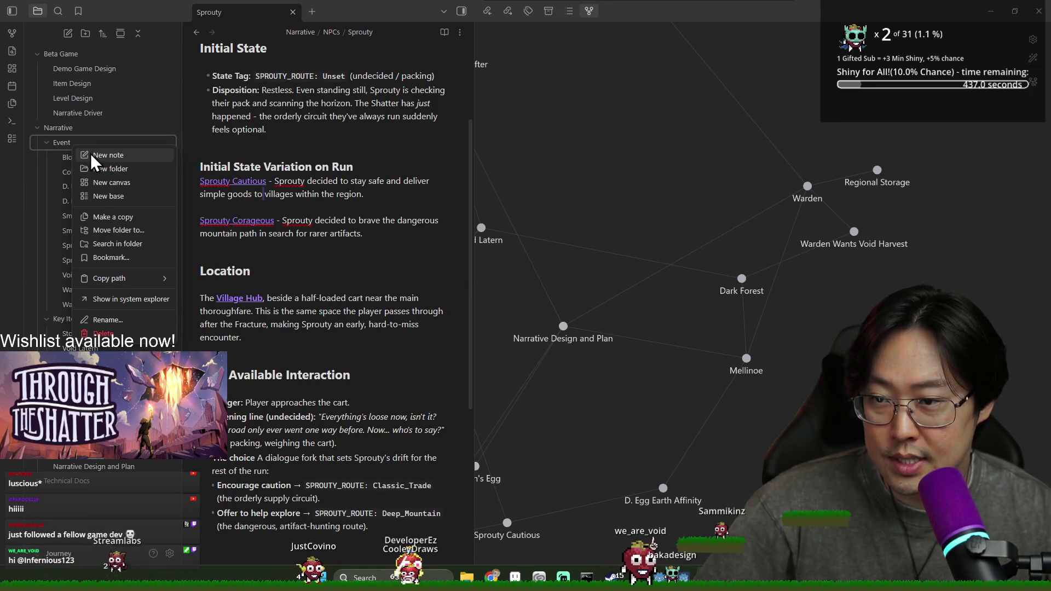
click(91, 155)
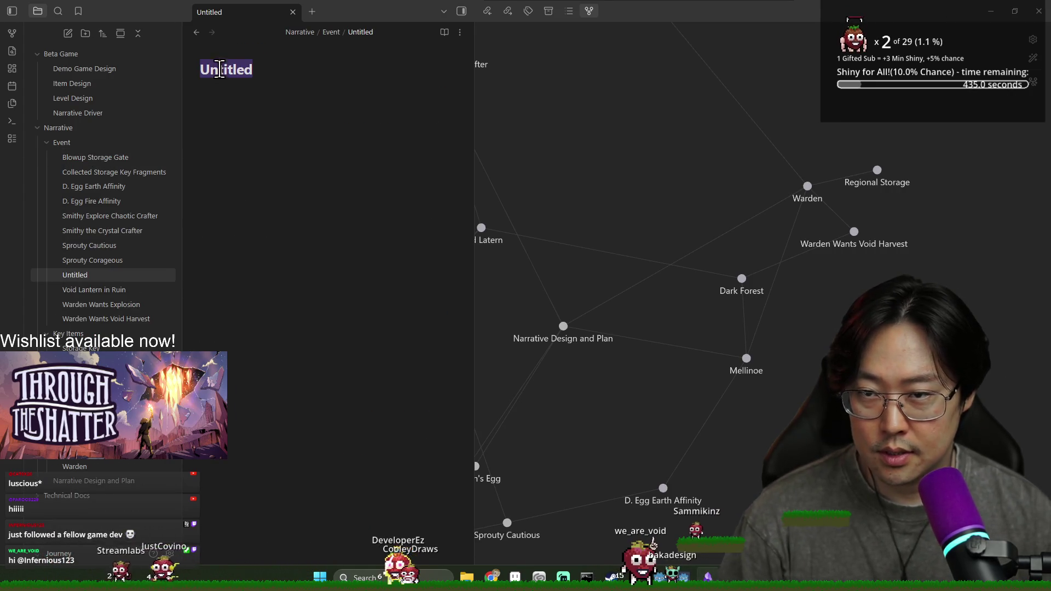
text(Void Harvester Setup)
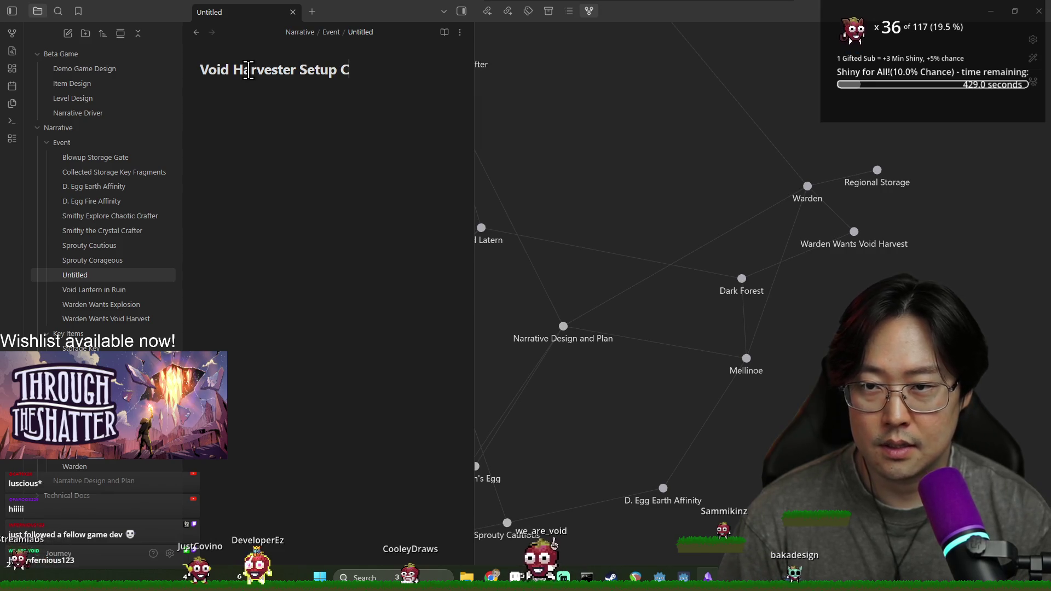
key(Return)
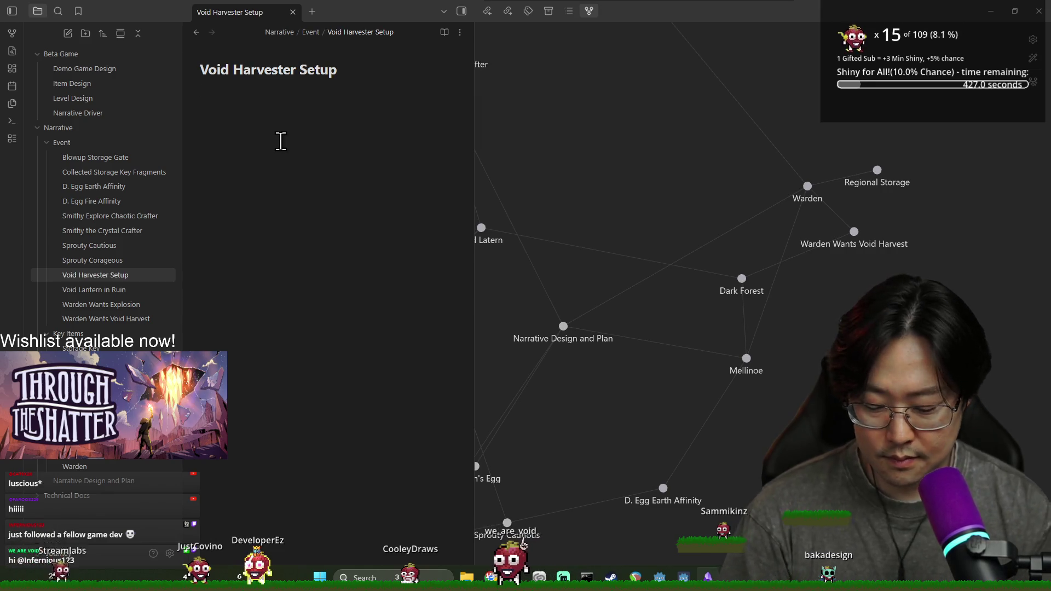
Write that it is set up via a meeting of [[Mellinoe]] and [[Warden]], both linked
text(Void Harvesteris setup via)
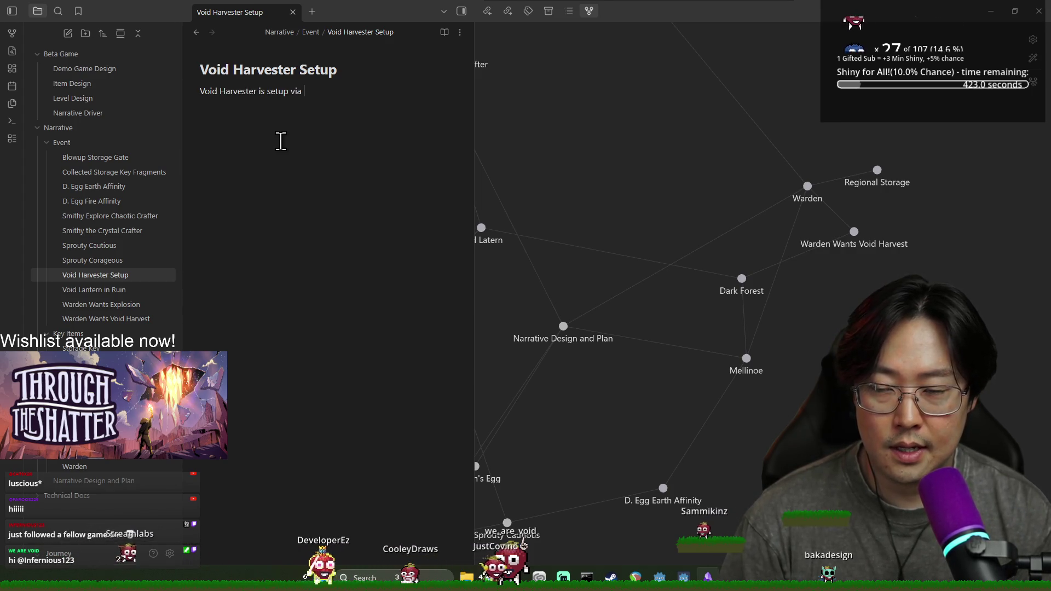
text(meeting of )
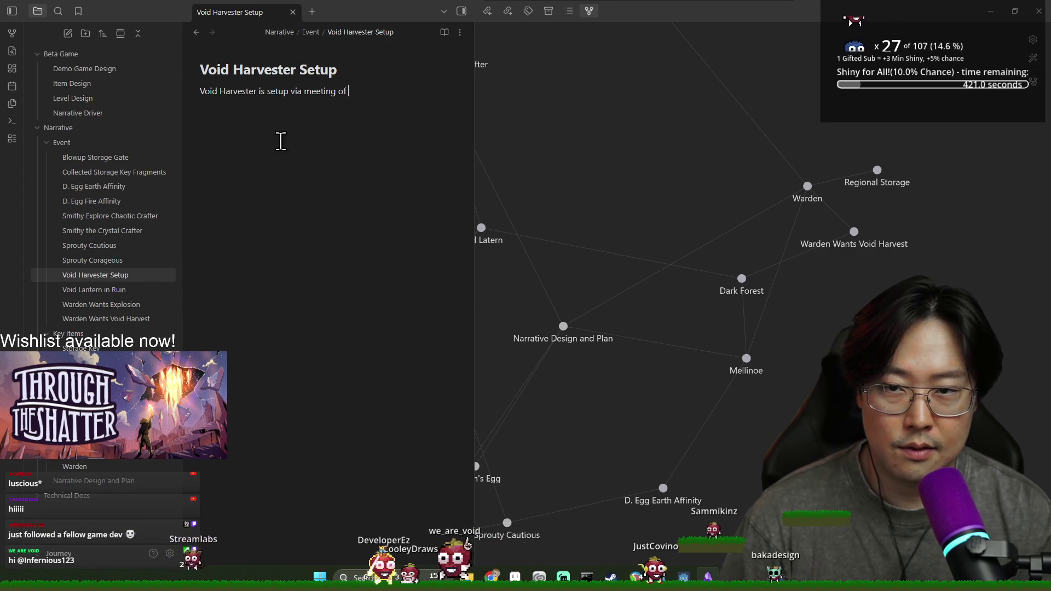
text([[Me)
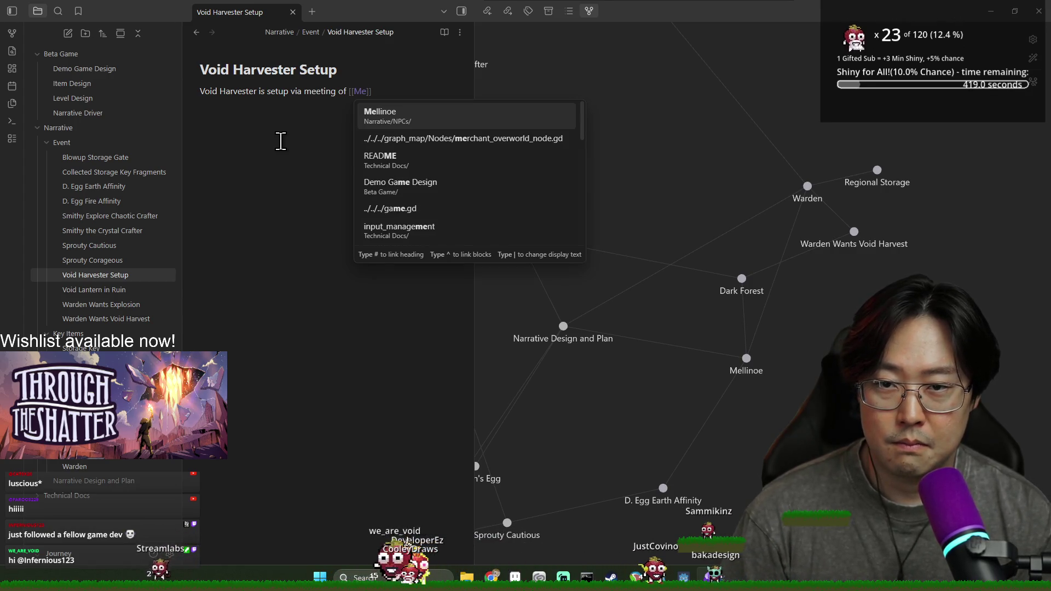
key(Return)
text(and [[War)
key(Return)
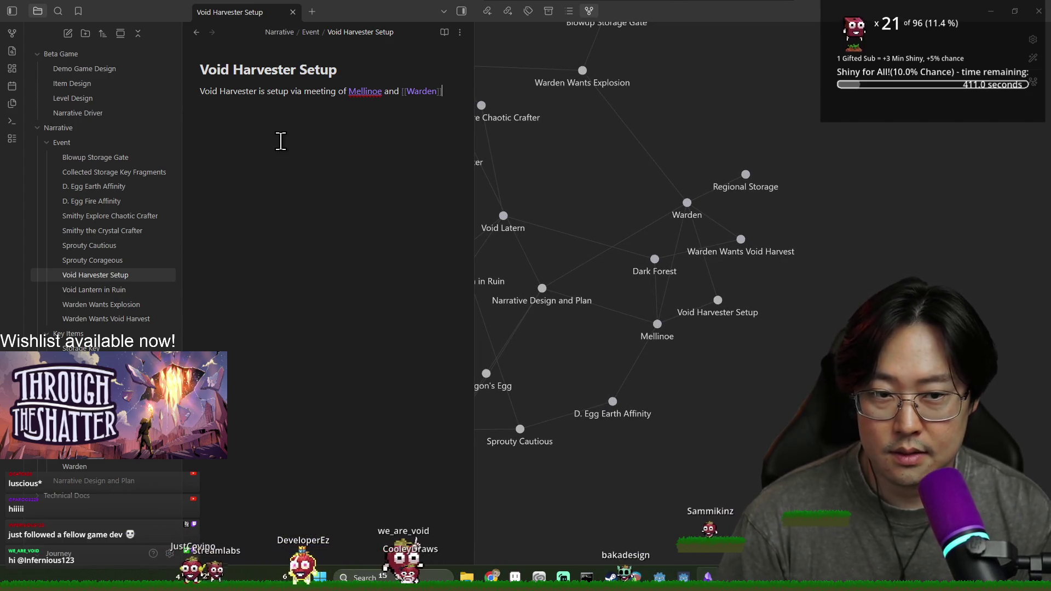
Dismiss the Event folder menu and open the Blowup Storage Gate note
right_click(82, 144)
key(Escape)
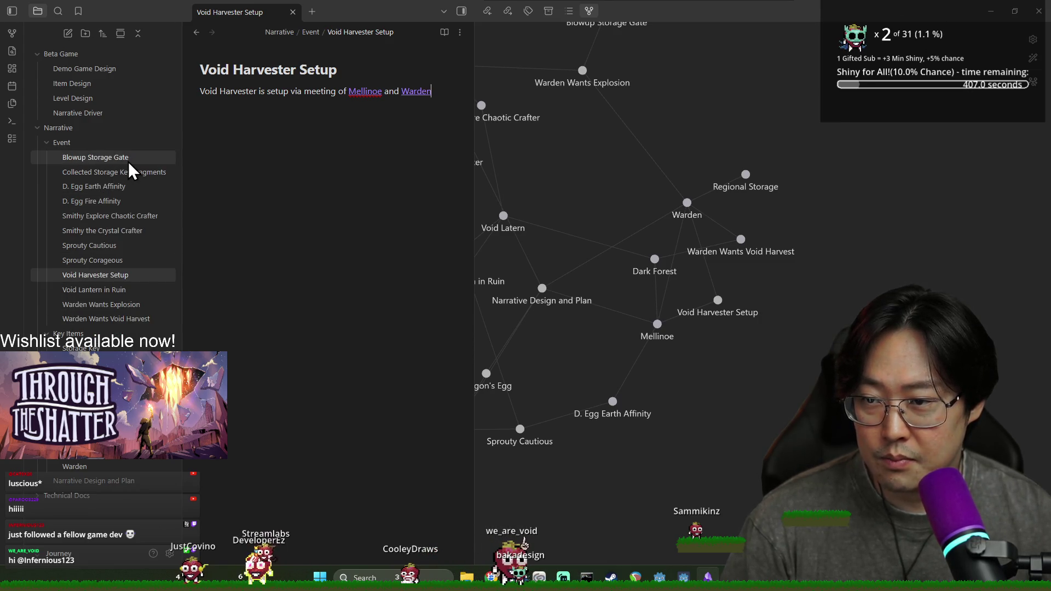
click(128, 159)
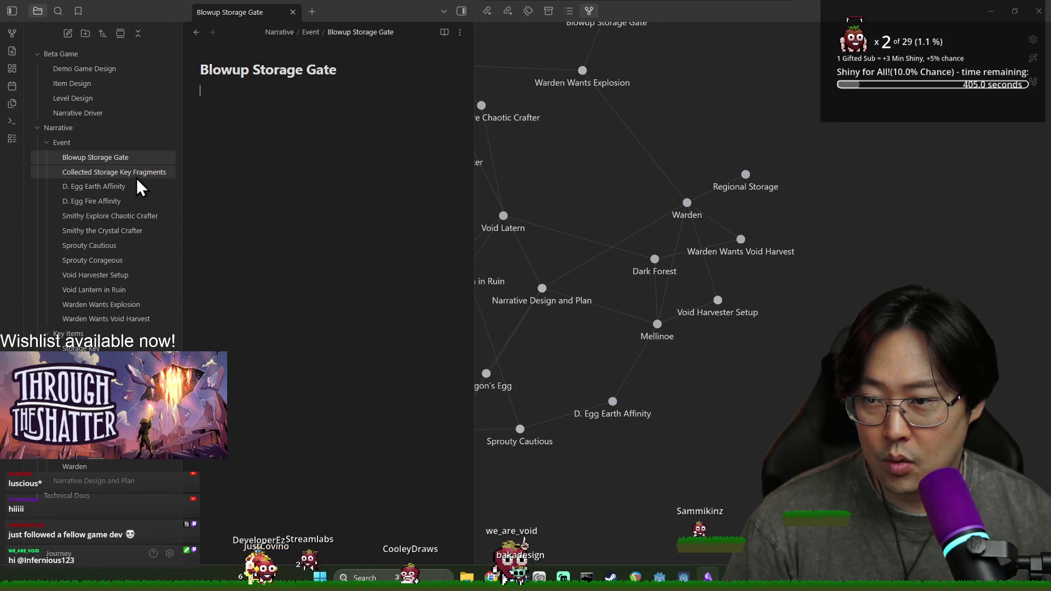
Create a 'Storage Accessed' note in the Event folder saying the provision becomes available
click(138, 174)
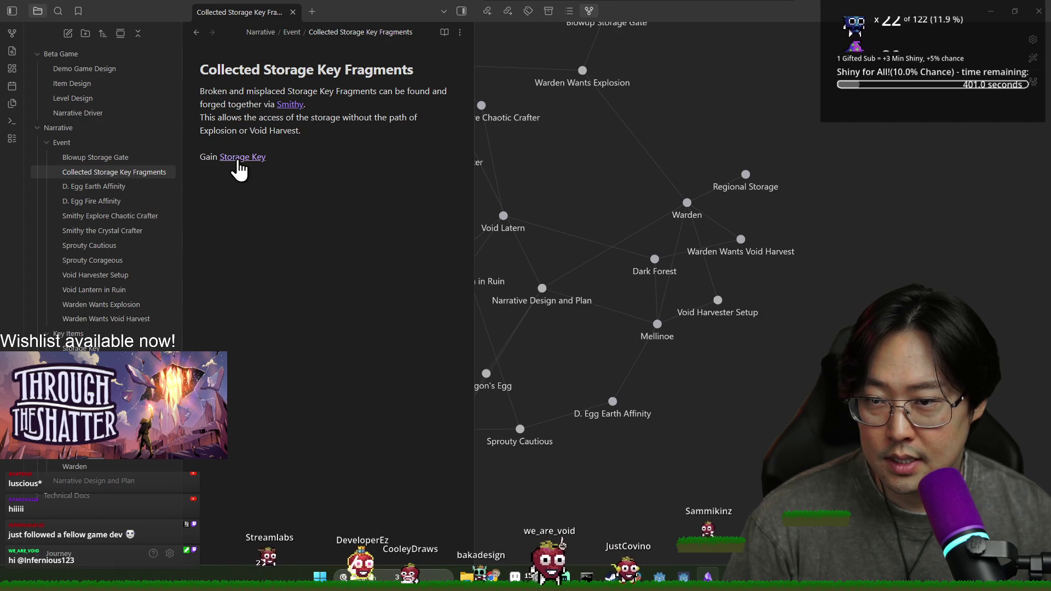
right_click(71, 144)
click(93, 153)
text(Storage Accessed)
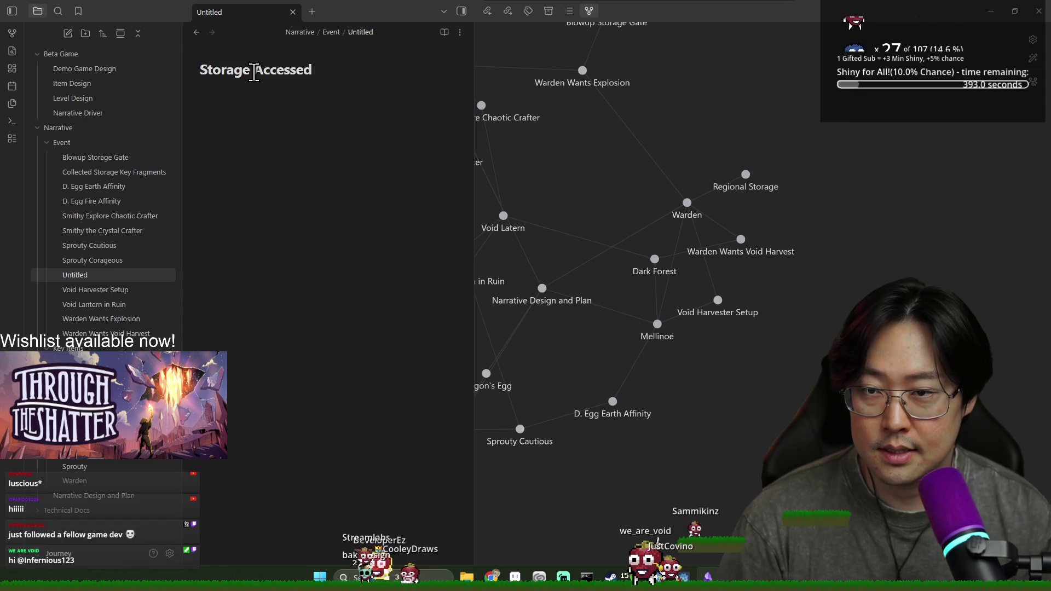
key(Return)
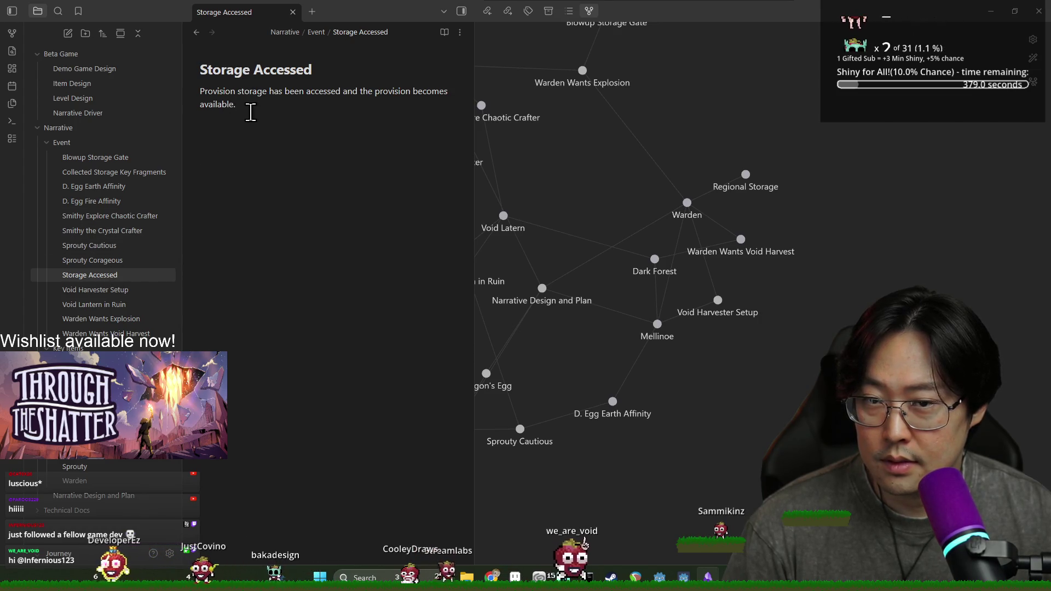
Add 'triggers [[Storage Accessed]]' to Blowup Storage Gate, then resume editing Collected Storage Key Fragments
click(104, 158)
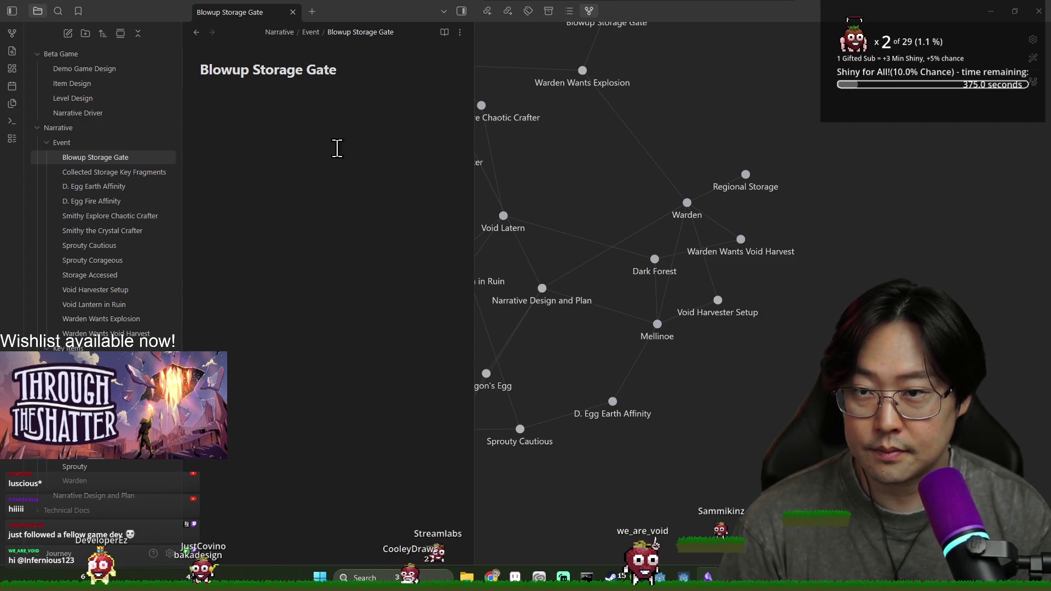
text(un)
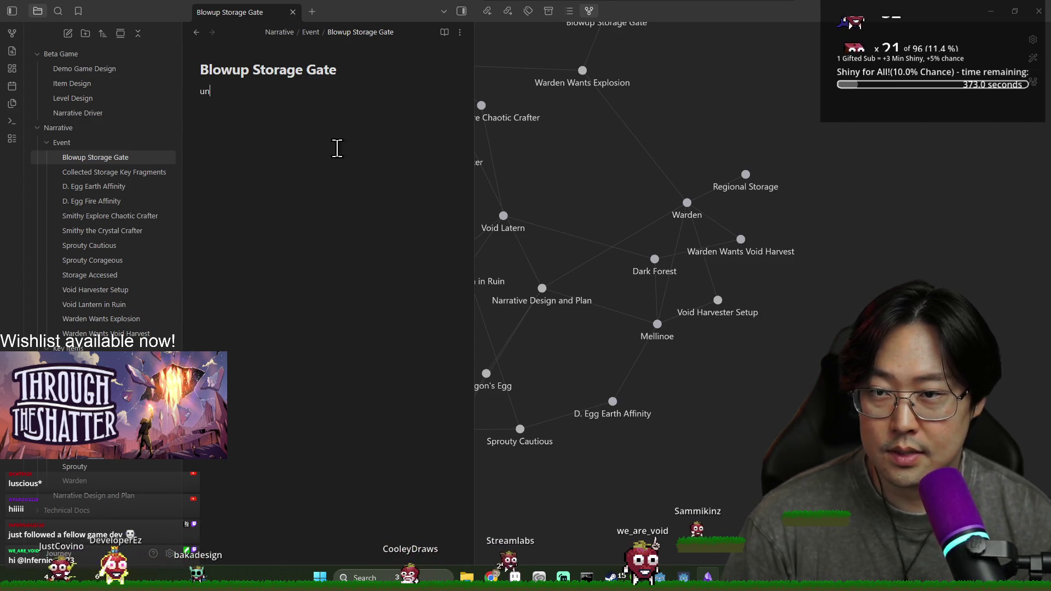
text(iggers [[)
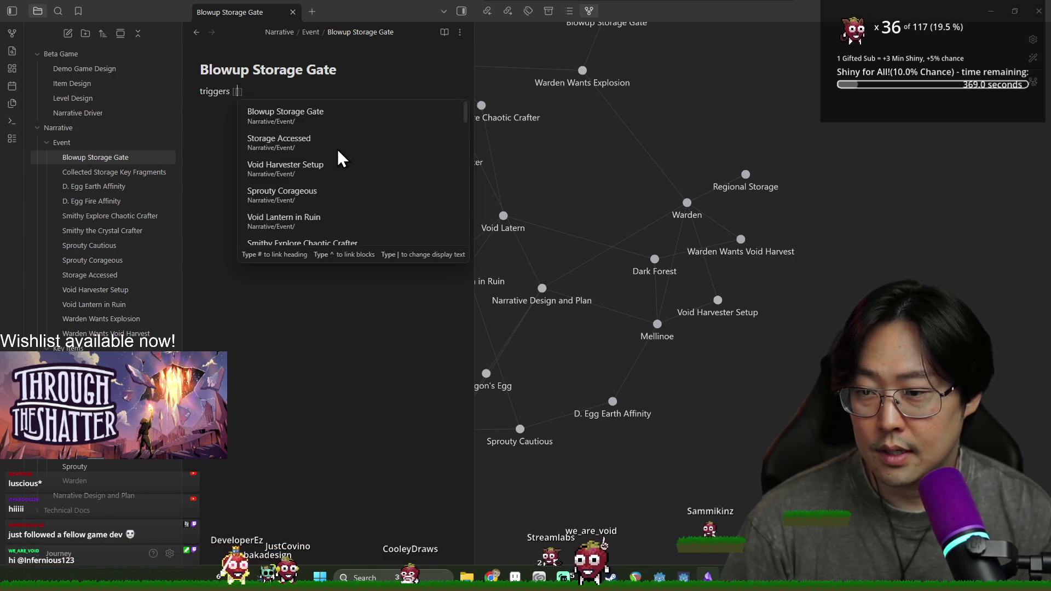
text(storage)
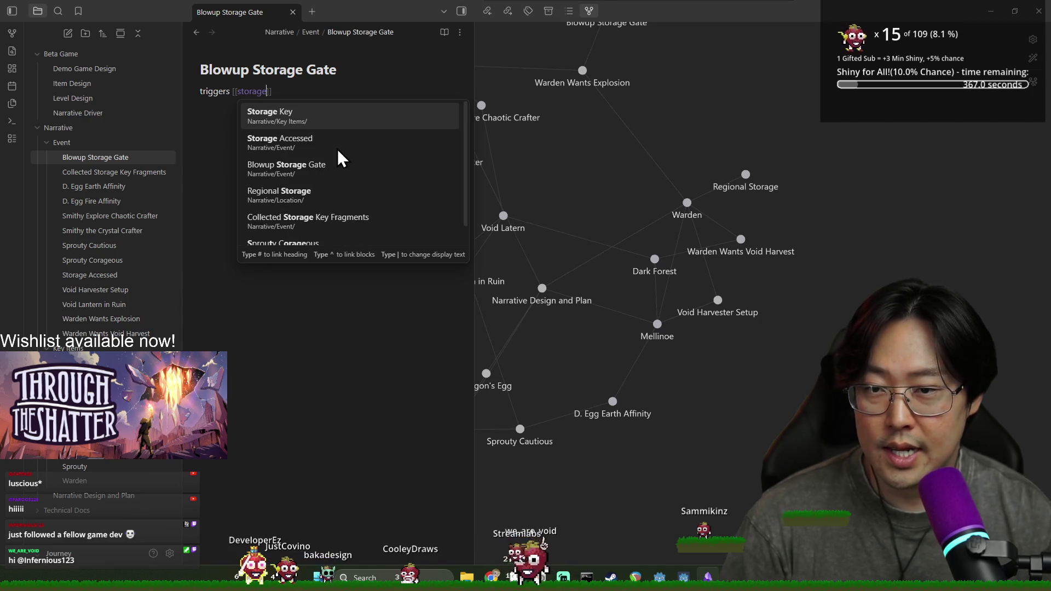
click(337, 150)
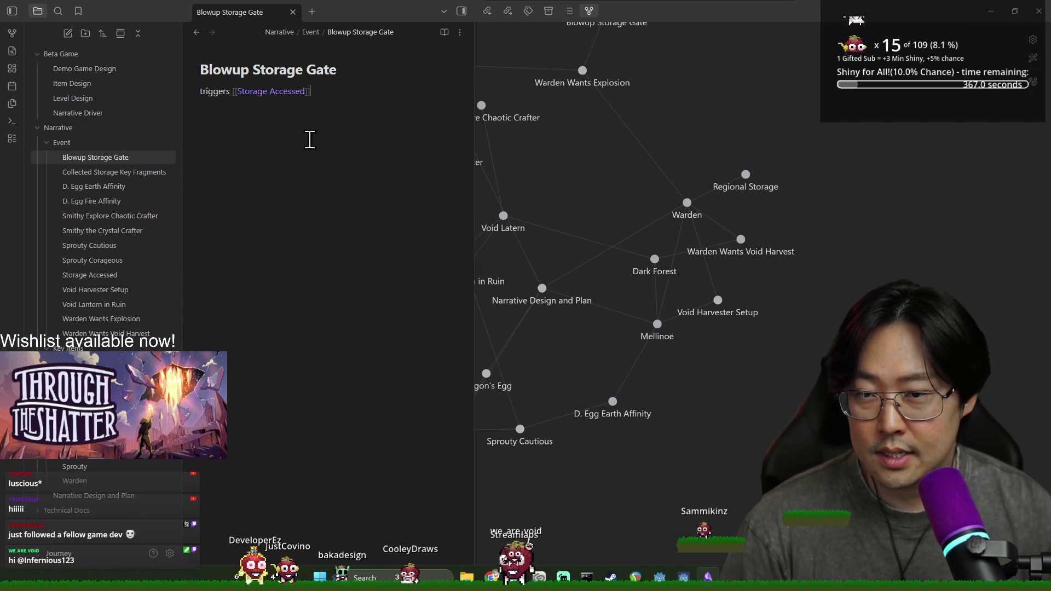
click(106, 173)
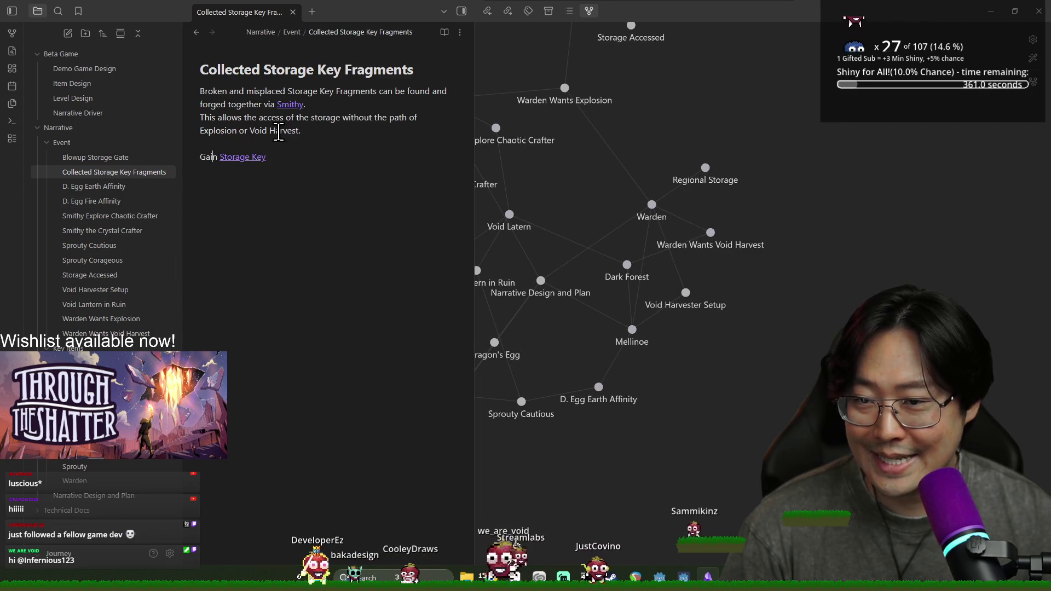
click(284, 166)
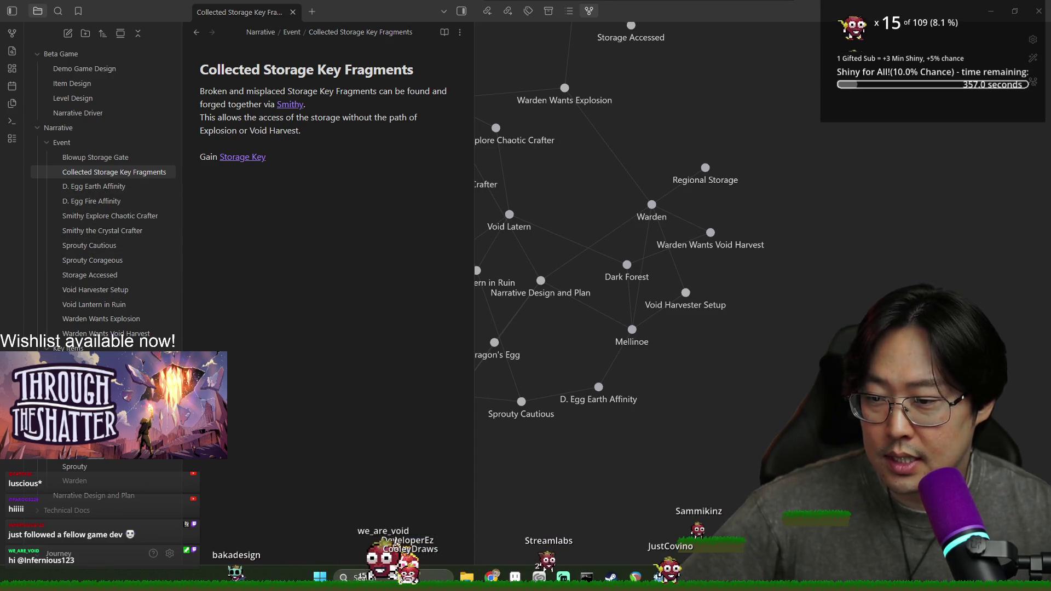
Create the Storage Key note and a new 'Unlock Storage with Key' note in the Event folder
click(243, 157)
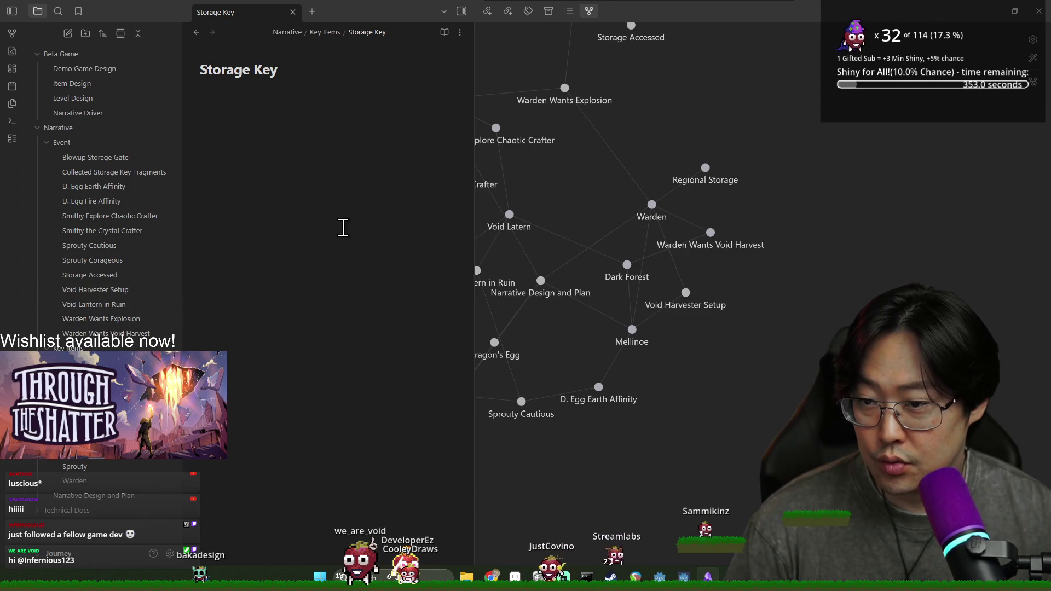
text(Can)
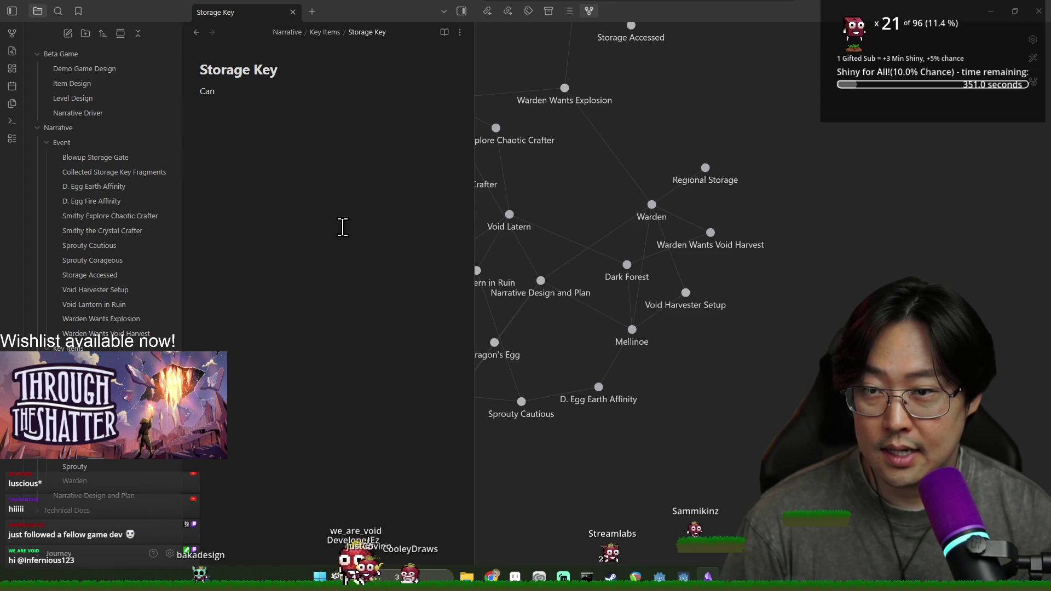
text( [[Unloc)
key(Escape)
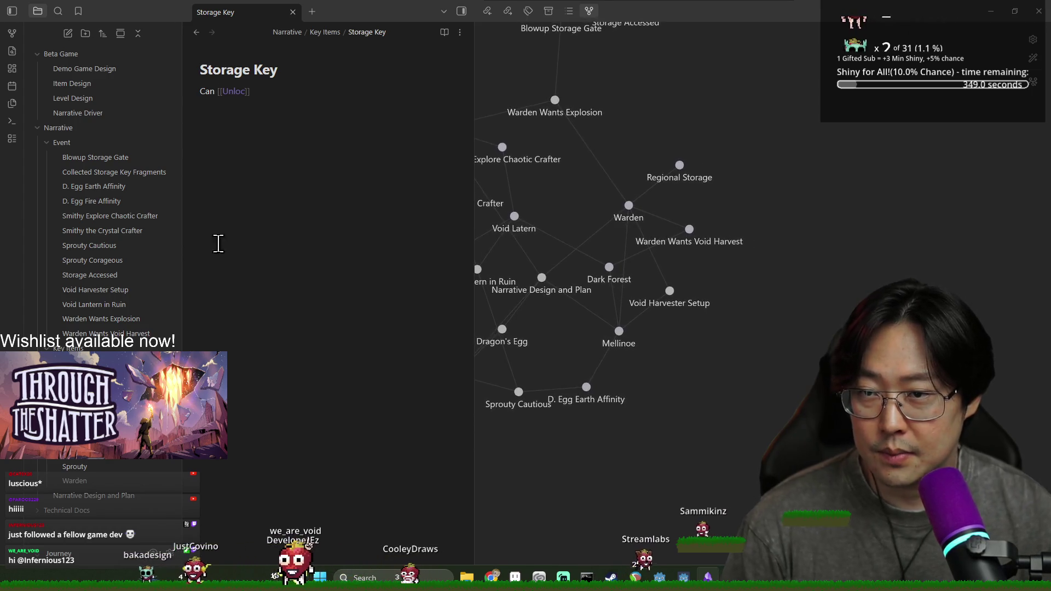
right_click(84, 146)
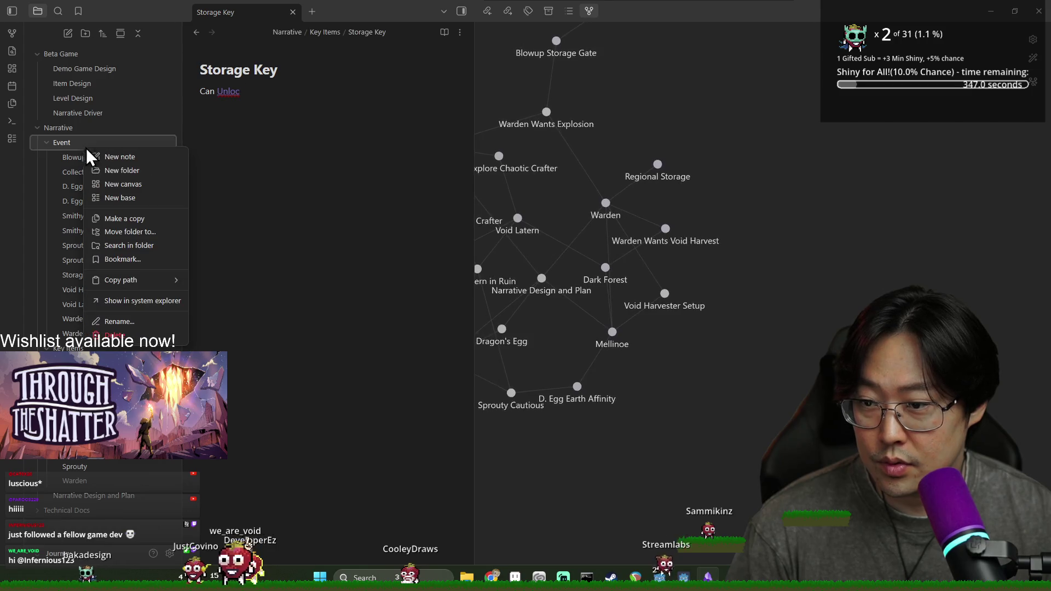
click(123, 159)
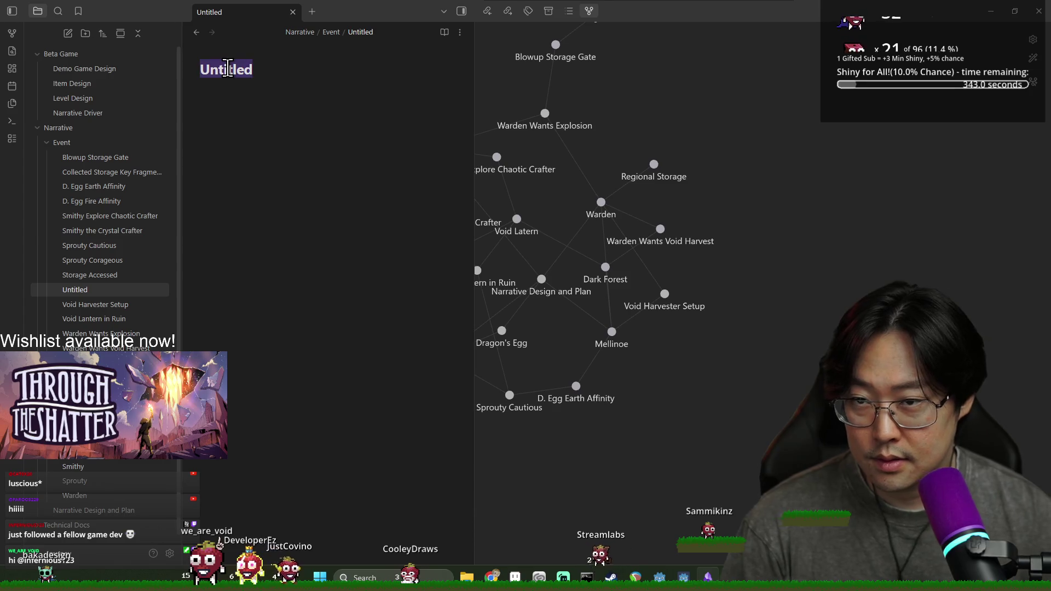
text(orage with Key)
key(Return)
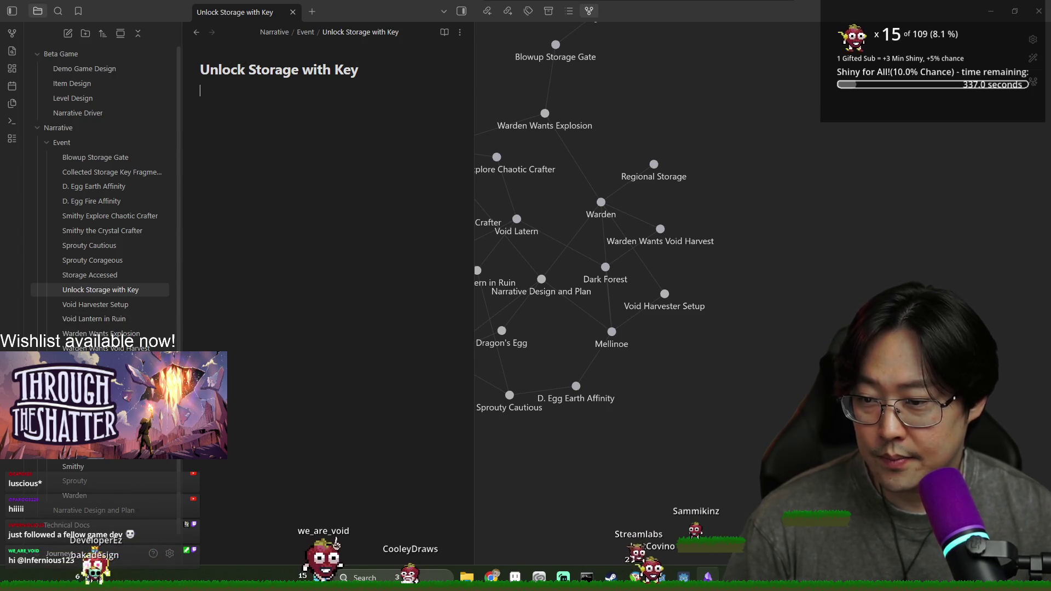
Make the Storage Key note read 'Can trigger [[Unlock Storage with Key]]'
key(ctrl+alt+Left)
key(BackSpace)
key(BackSpace)
key(BackSpace)
text(t)
text(r [[Unlock)
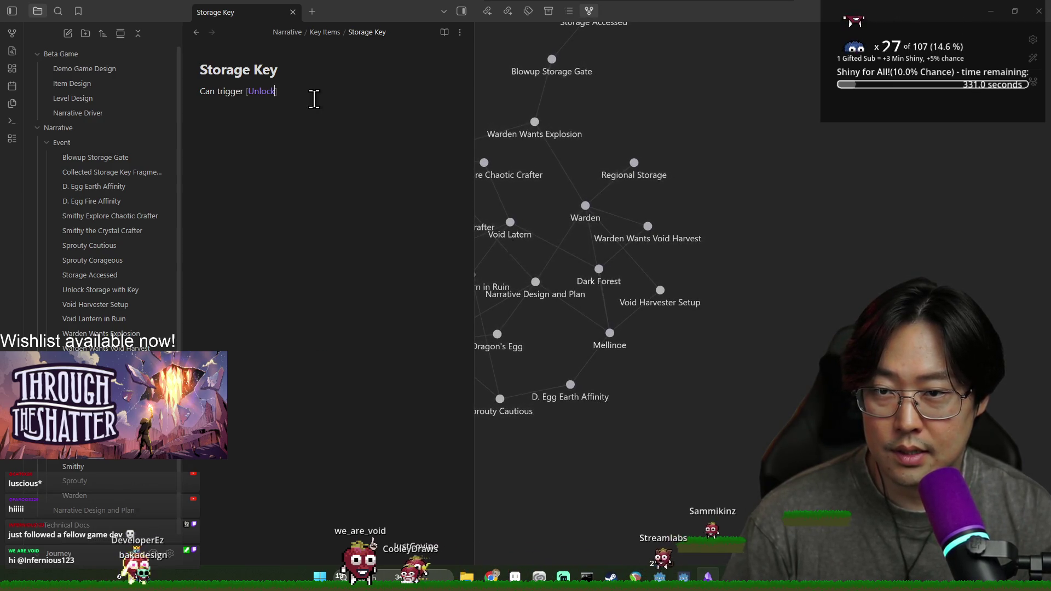
key(BackSpace)
key(BackSpace)
key(BackSpace)
text(l)
key(Return)
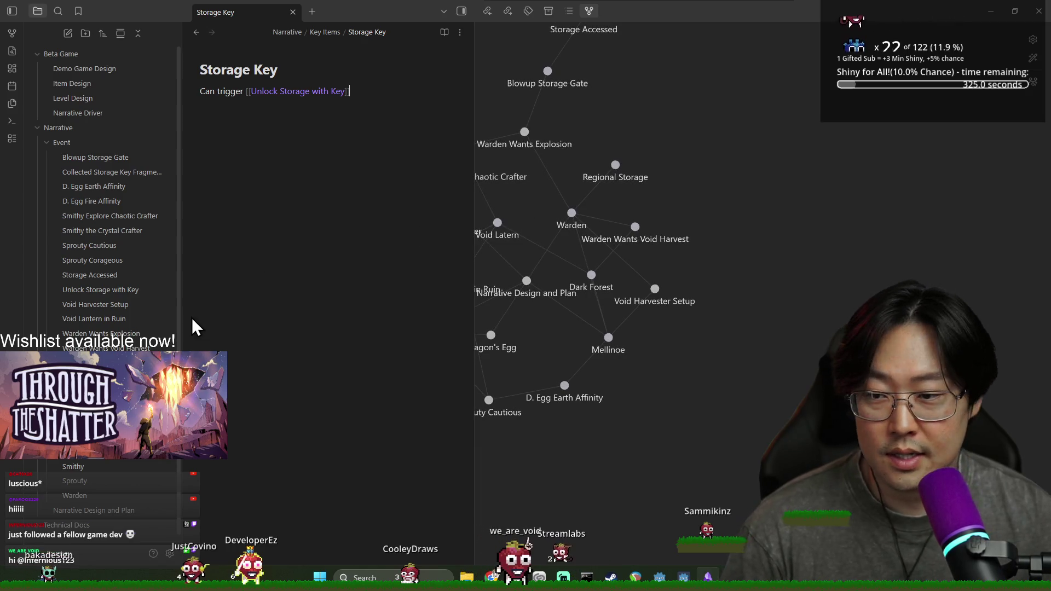
scroll(564, 301, up, 5)
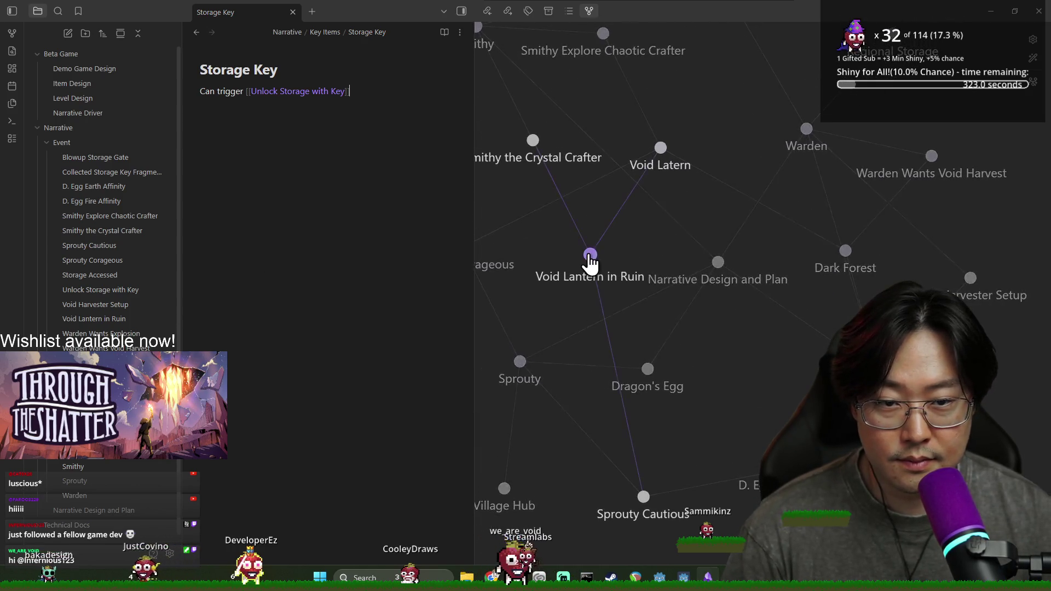
Close the Storage Key note, hide the side graph, and show the full vault graph in the main tab
scroll(657, 284, down, 5)
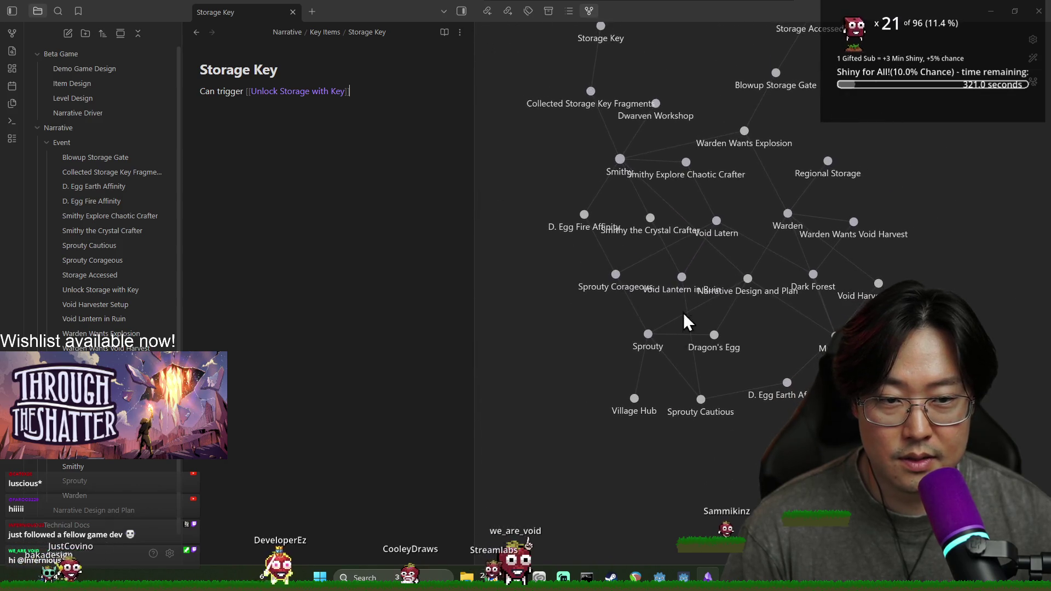
click(293, 12)
mouse_move(474, 102)
mouse_down()
mouse_move(884, 104)
mouse_move(714, 100)
mouse_up()
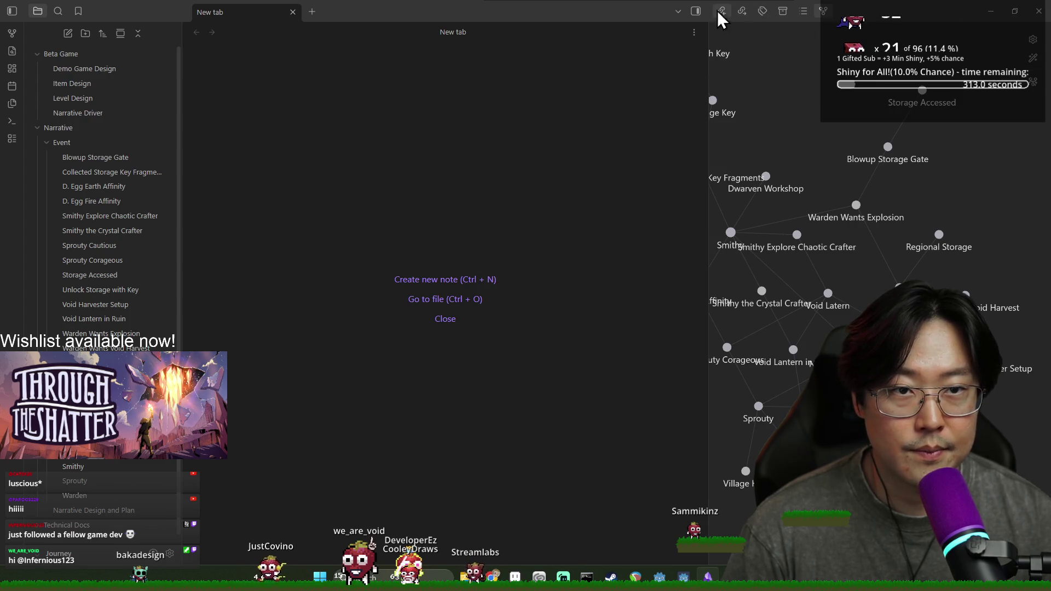
click(696, 11)
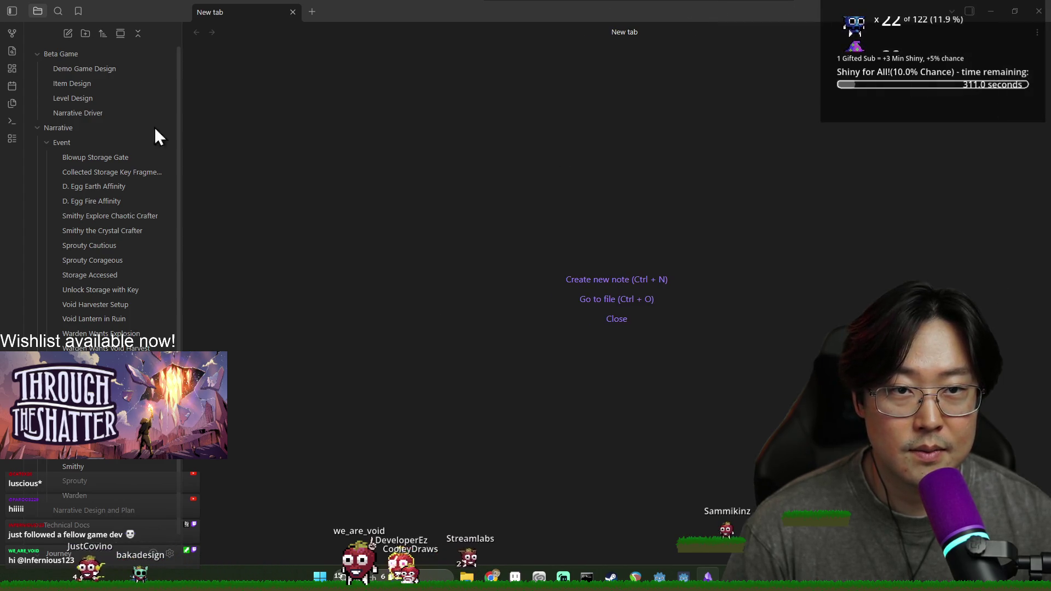
click(12, 33)
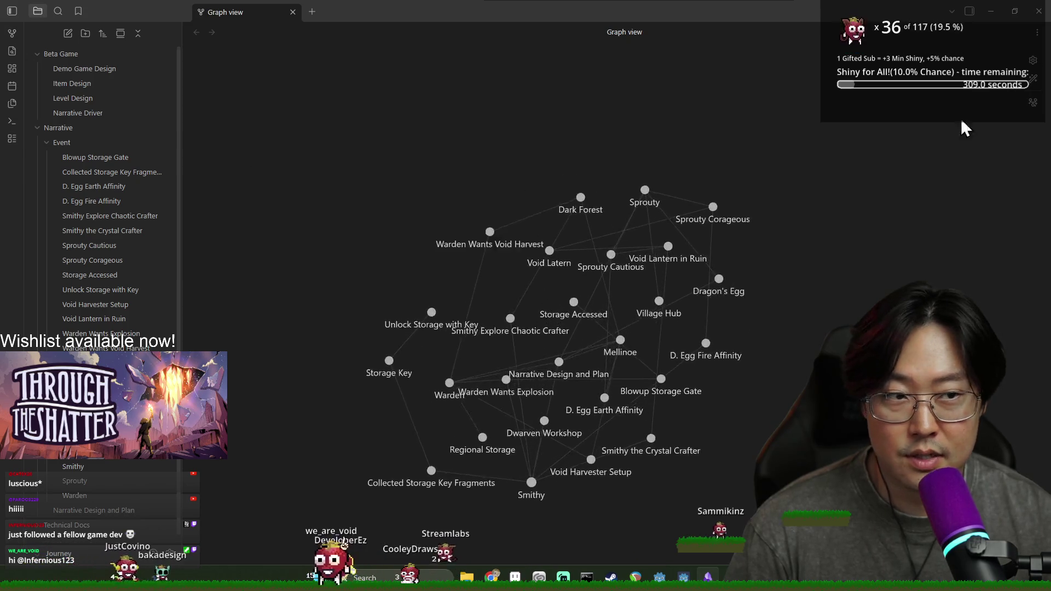
Push the repel force and another graph force slider to maximum
click(1033, 60)
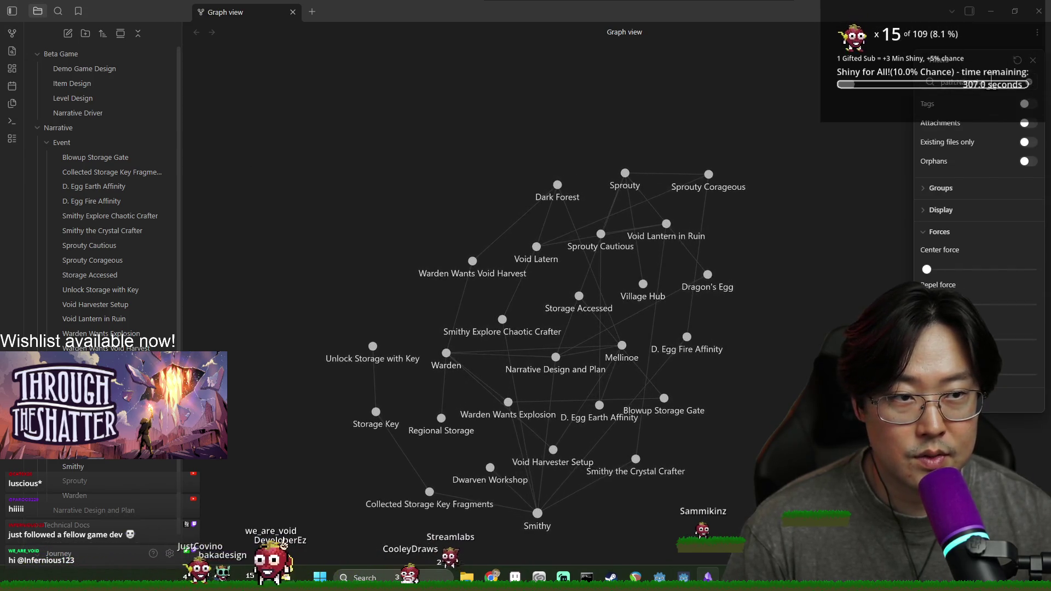
mouse_move(926, 270)
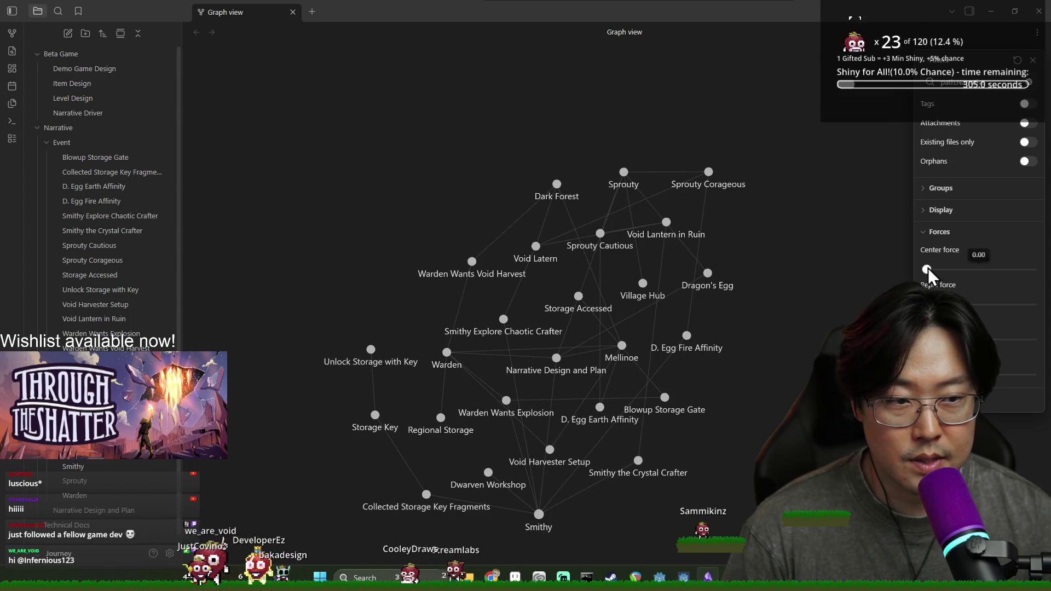
mouse_move(978, 304)
mouse_down()
mouse_move(1028, 303)
mouse_move(781, 312)
mouse_move(805, 318)
mouse_up()
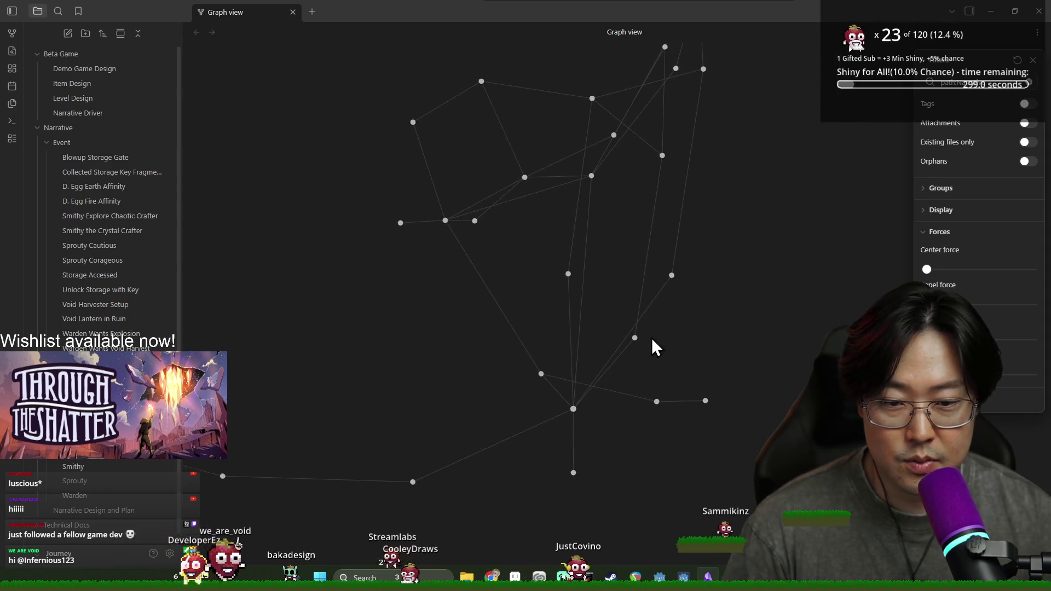
click(1031, 304)
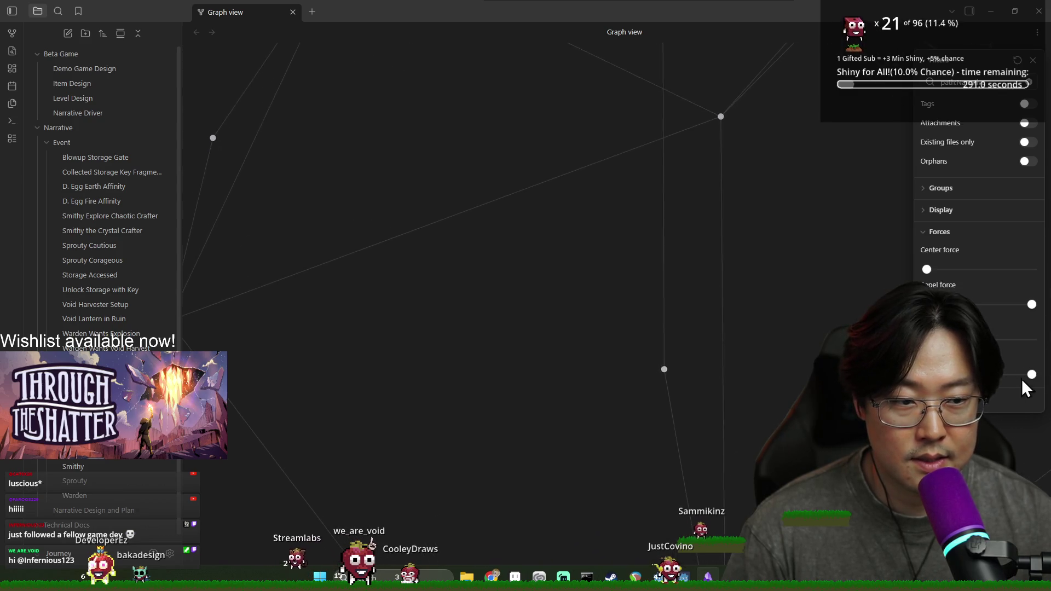
click(1031, 340)
Ease one graph force back down and zoom toward D. Egg Fire Affinity and Dwarven Workshop
drag(1031, 375, 963, 374)
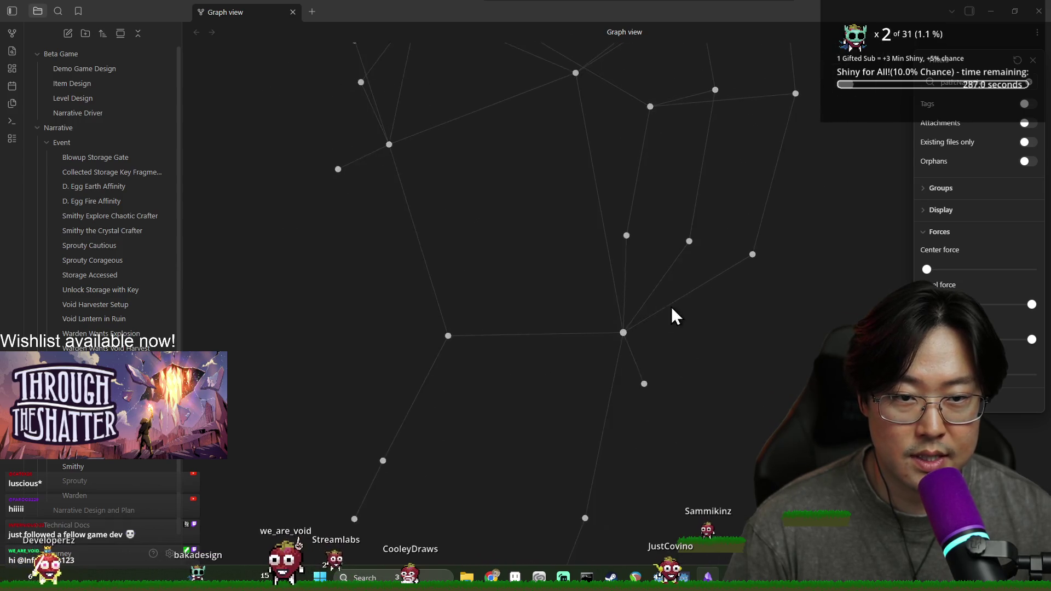
scroll(626, 263, up, 3)
scroll(648, 194, down, 5)
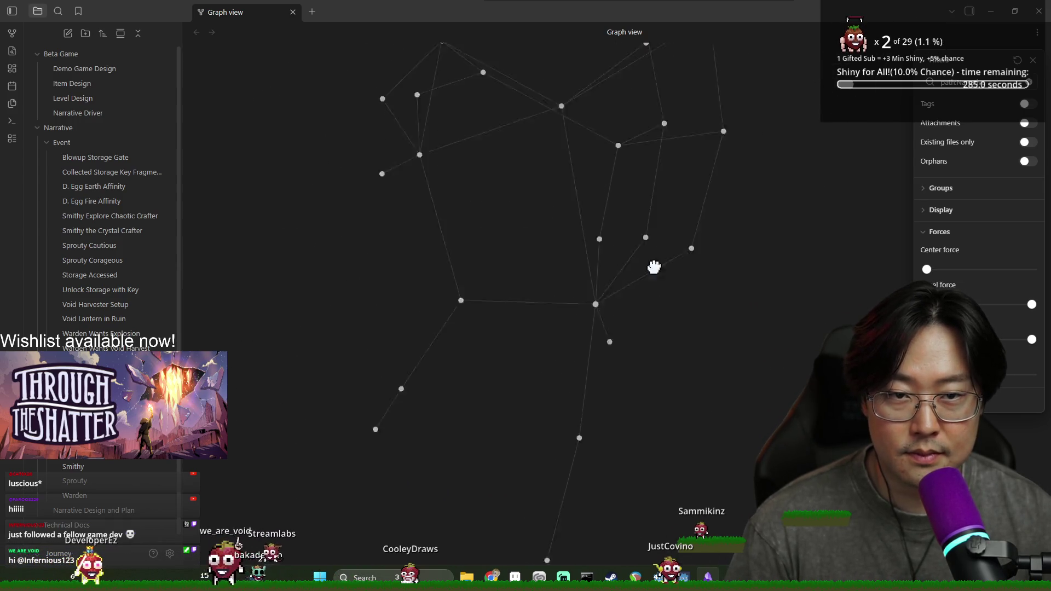
scroll(573, 208, up, 6)
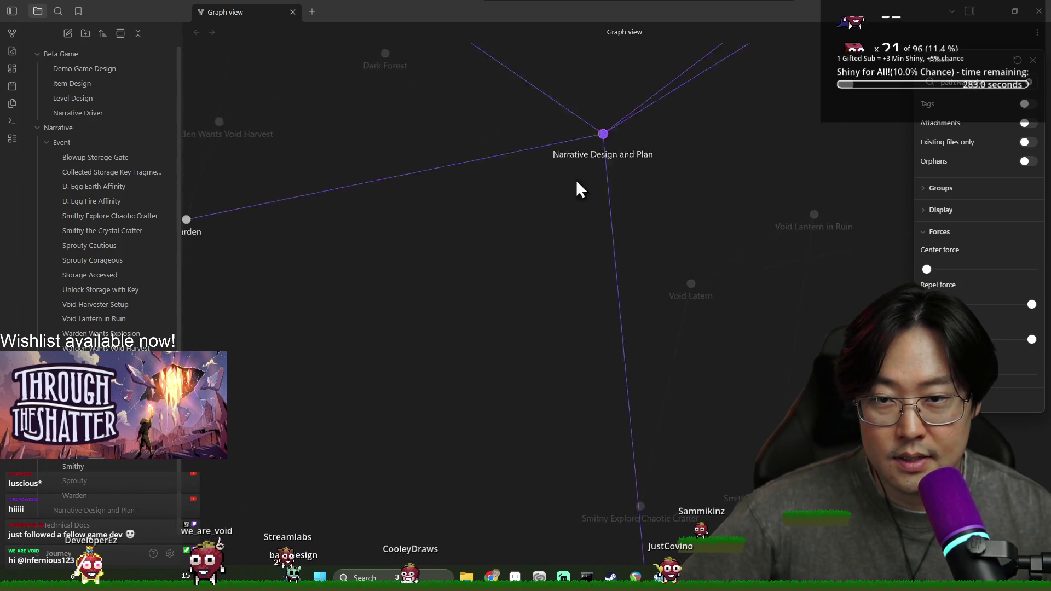
scroll(567, 221, down, 3)
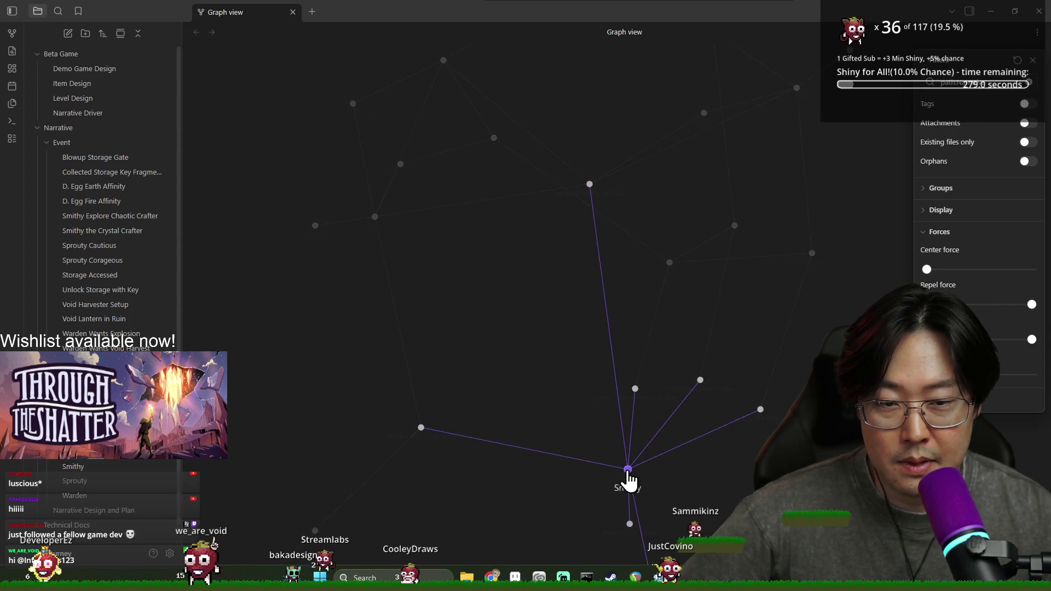
scroll(629, 467, up, 3)
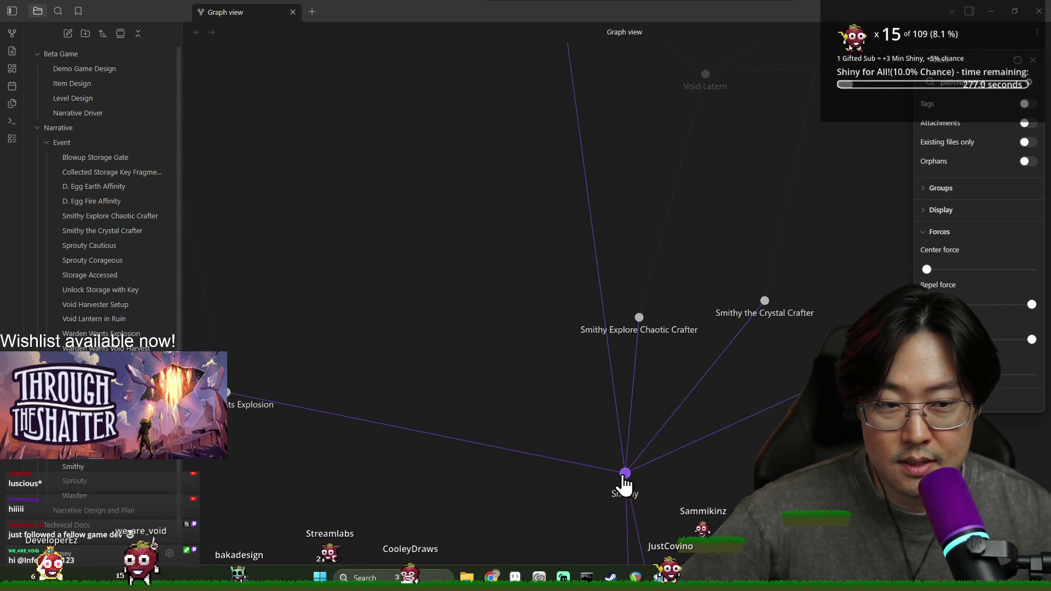
drag(620, 478, 581, 388)
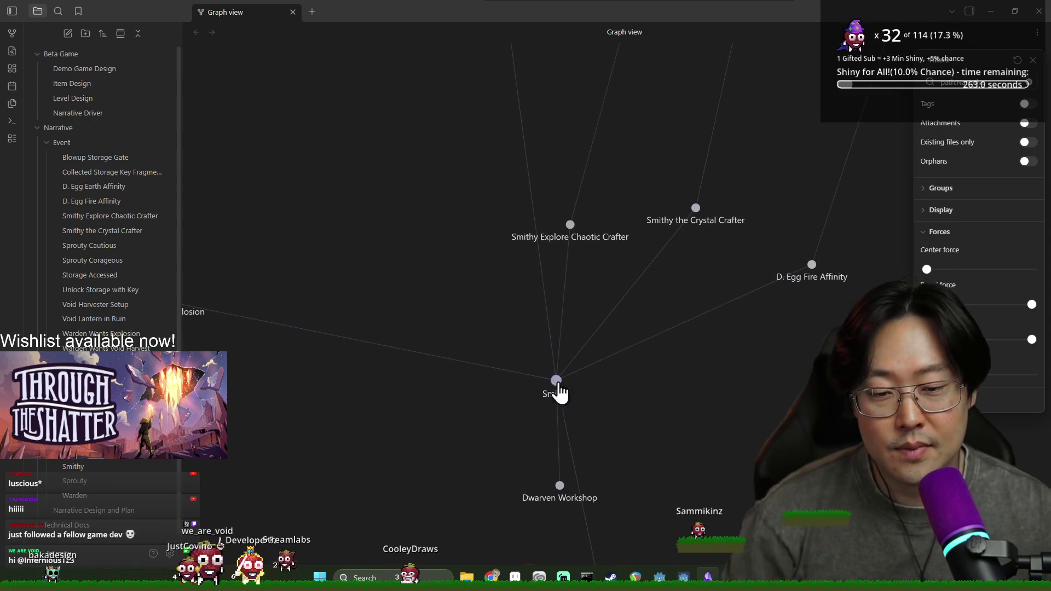
scroll(556, 383, down, 2)
Follow Smithy's links to Collected Storage Key Fragments, Storage Key and Blowup Storage Gate
drag(640, 411, 617, 300)
drag(631, 464, 599, 314)
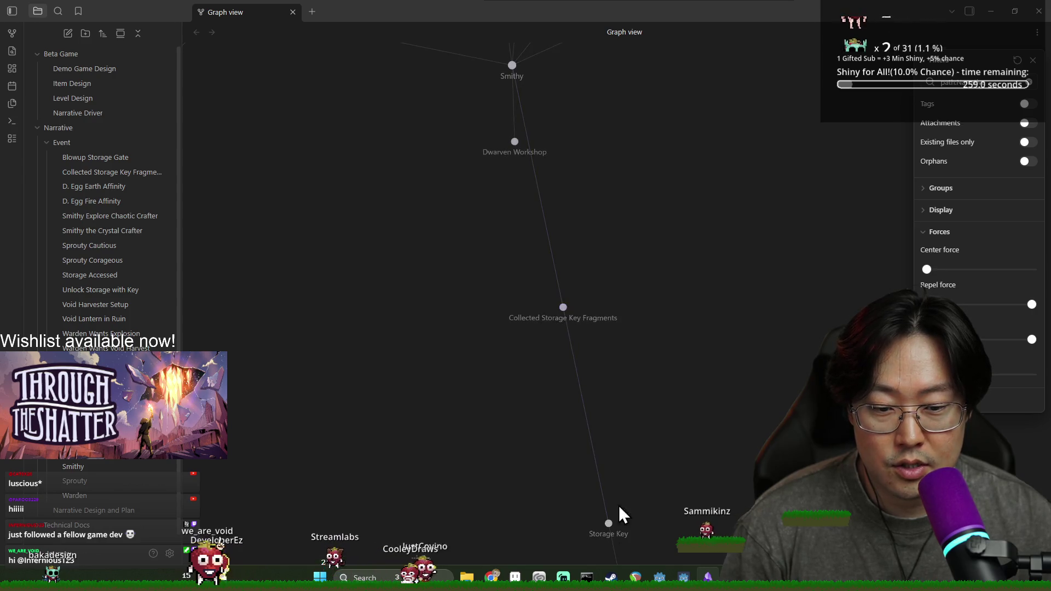
drag(618, 519, 553, 160)
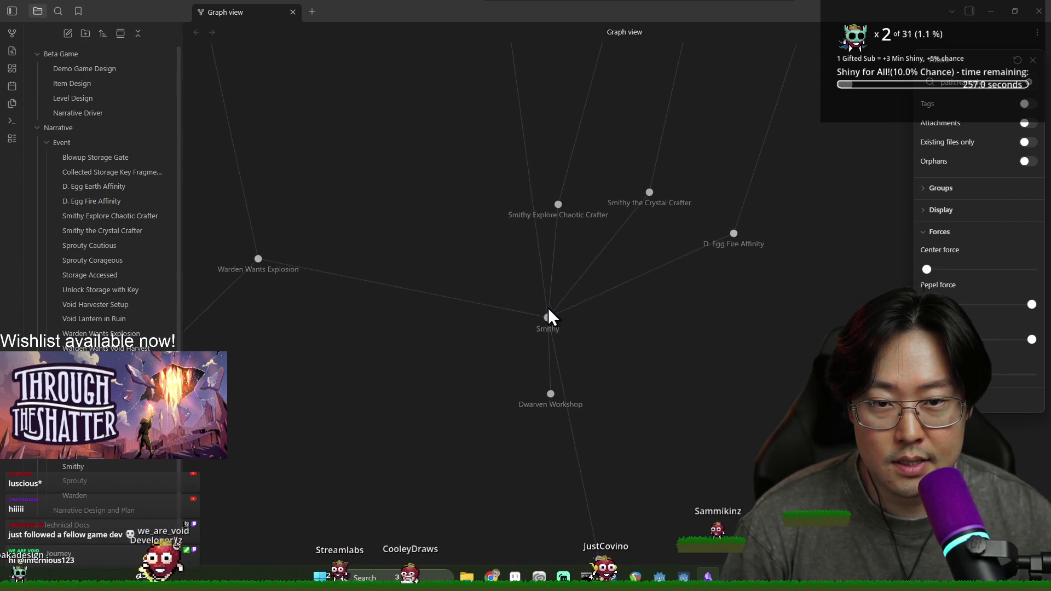
scroll(549, 323, up, 2)
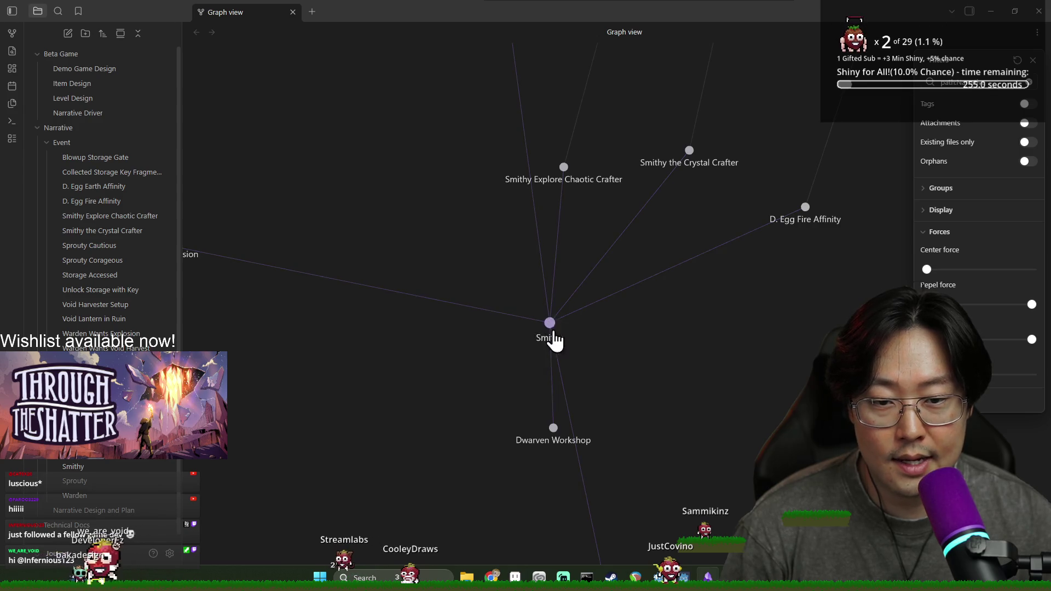
drag(544, 324, 597, 344)
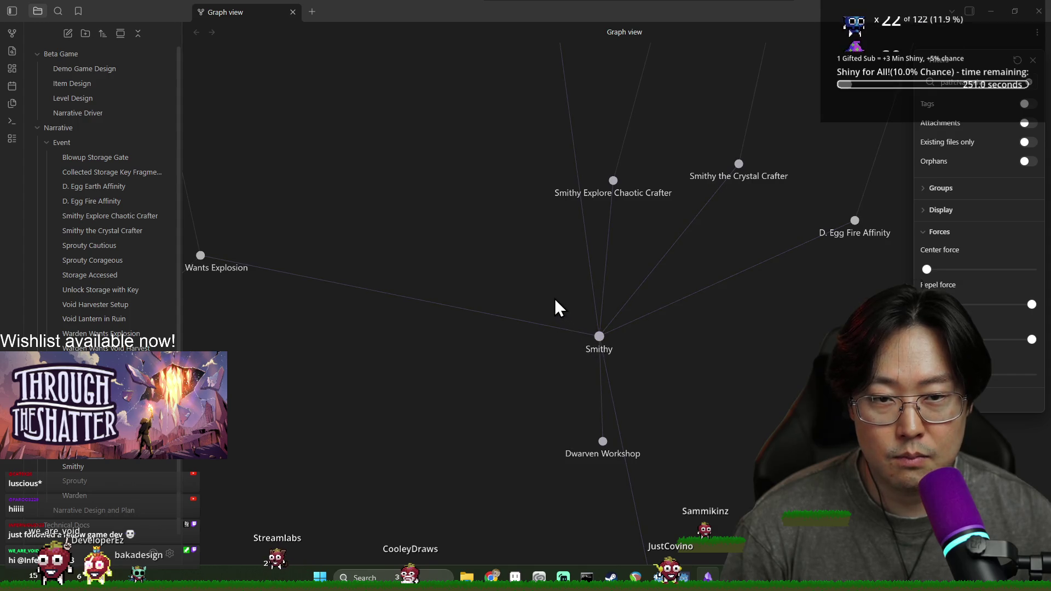
scroll(455, 361, down, 2)
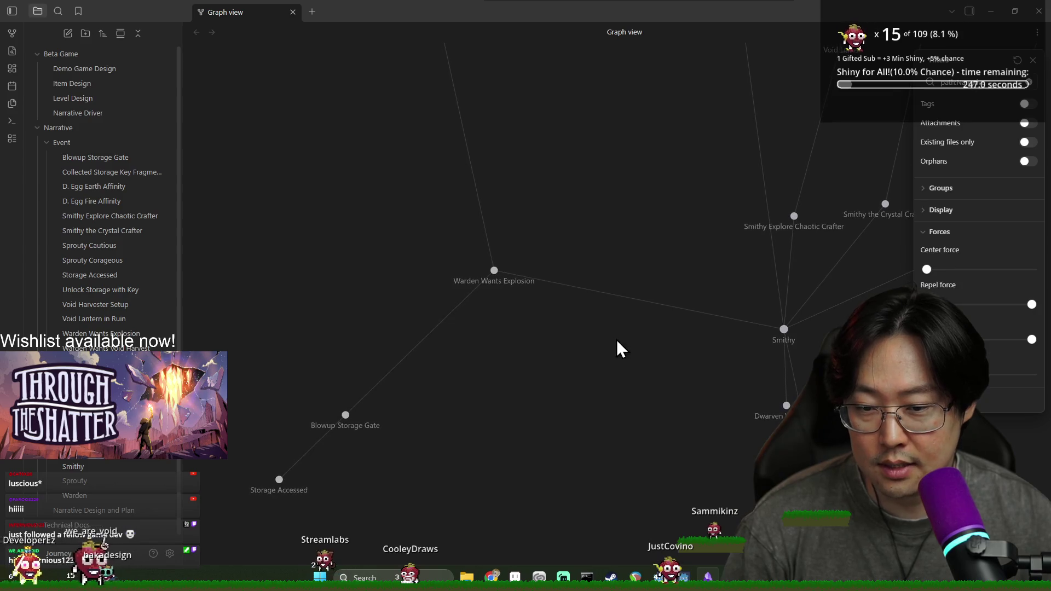
drag(586, 383, 623, 407)
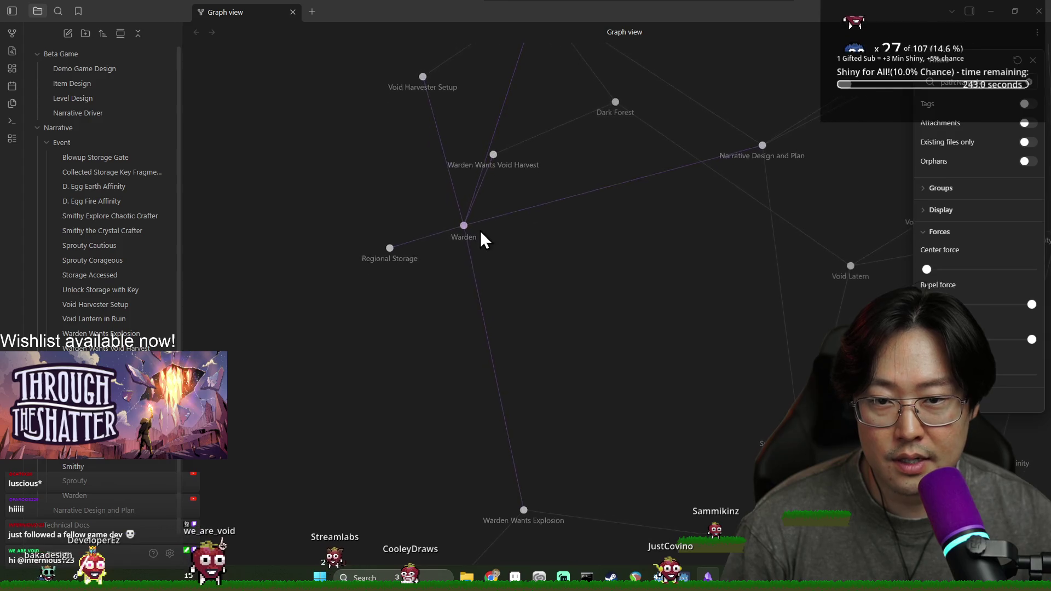
scroll(453, 269, up, 3)
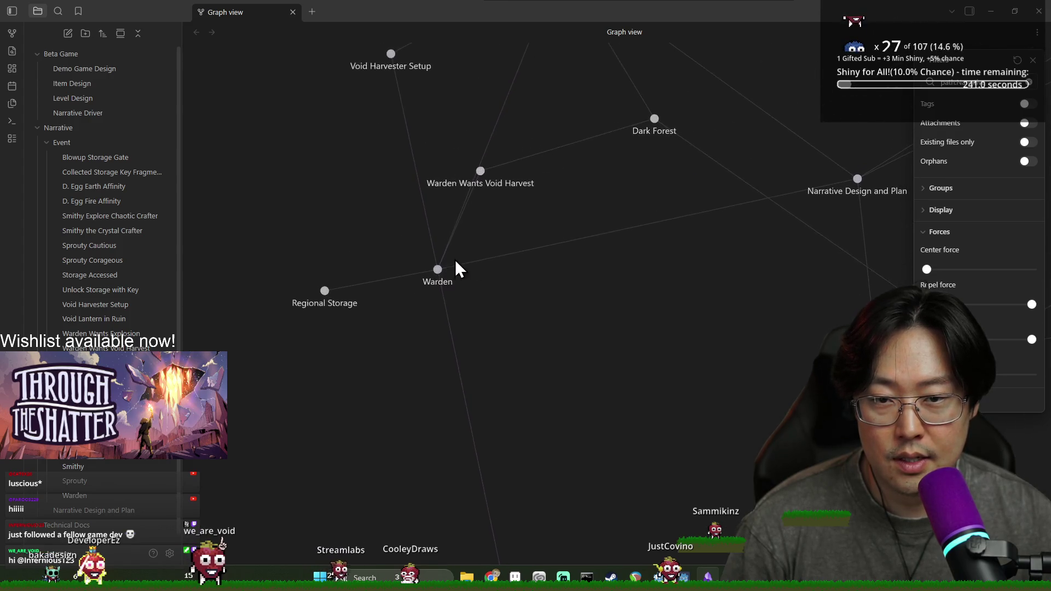
Close the graph settings and drag around the Warden cluster, Regional Storage and Dark Forest
click(1031, 60)
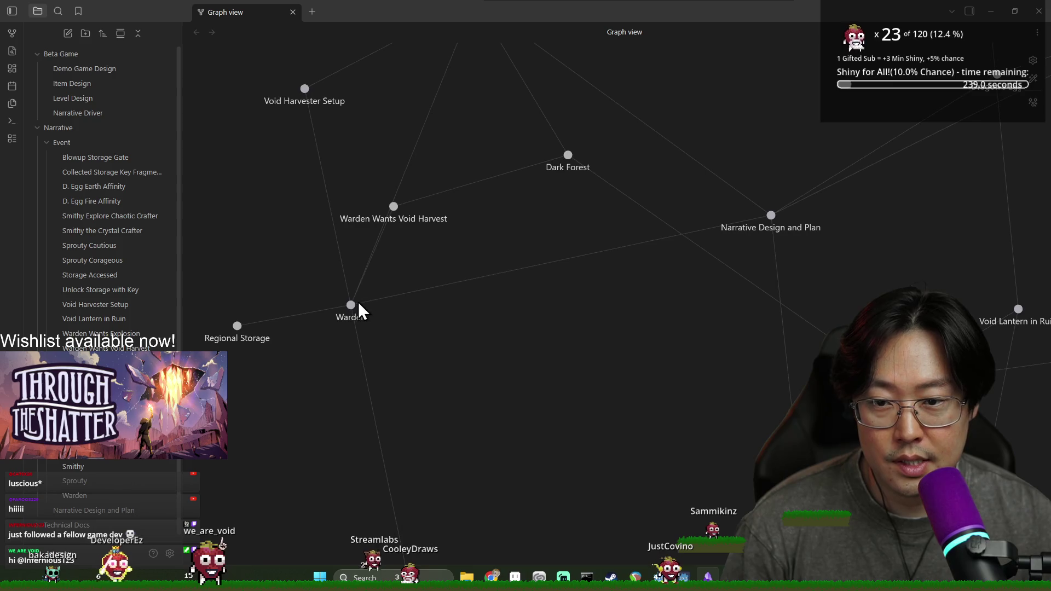
mouse_move(394, 209)
mouse_down()
mouse_move(421, 229)
mouse_move(442, 192)
mouse_move(409, 248)
mouse_move(324, 290)
mouse_move(284, 268)
mouse_up()
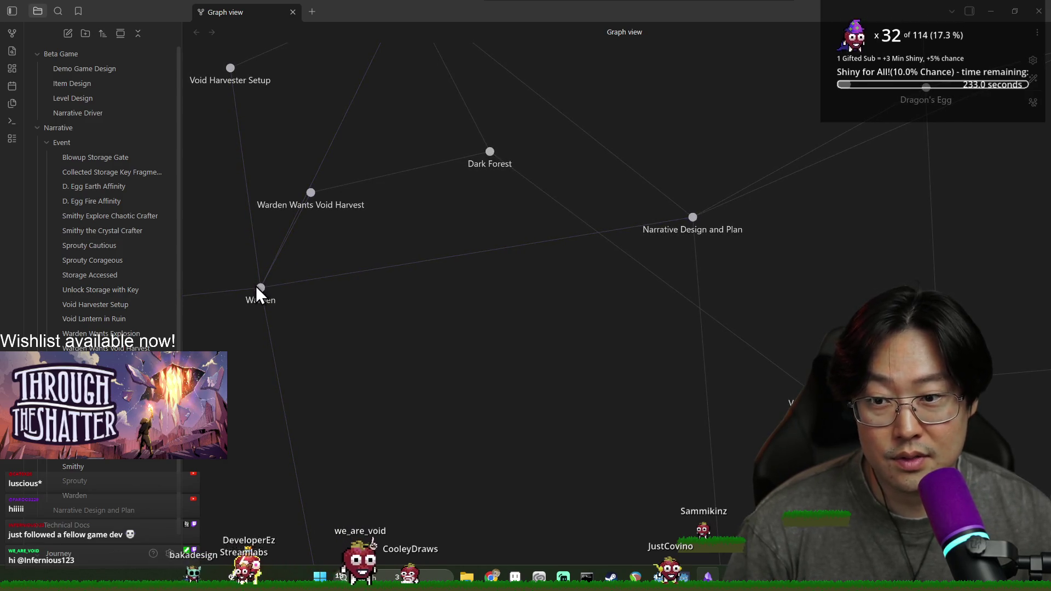
drag(265, 290, 343, 291)
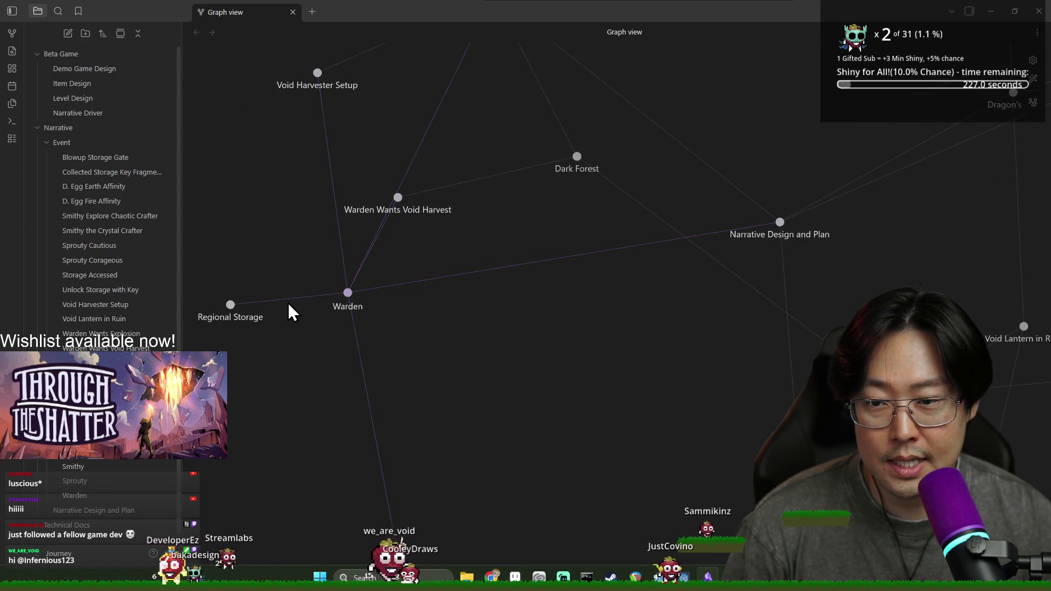
mouse_move(254, 322)
mouse_down()
mouse_move(274, 229)
mouse_move(276, 104)
mouse_up()
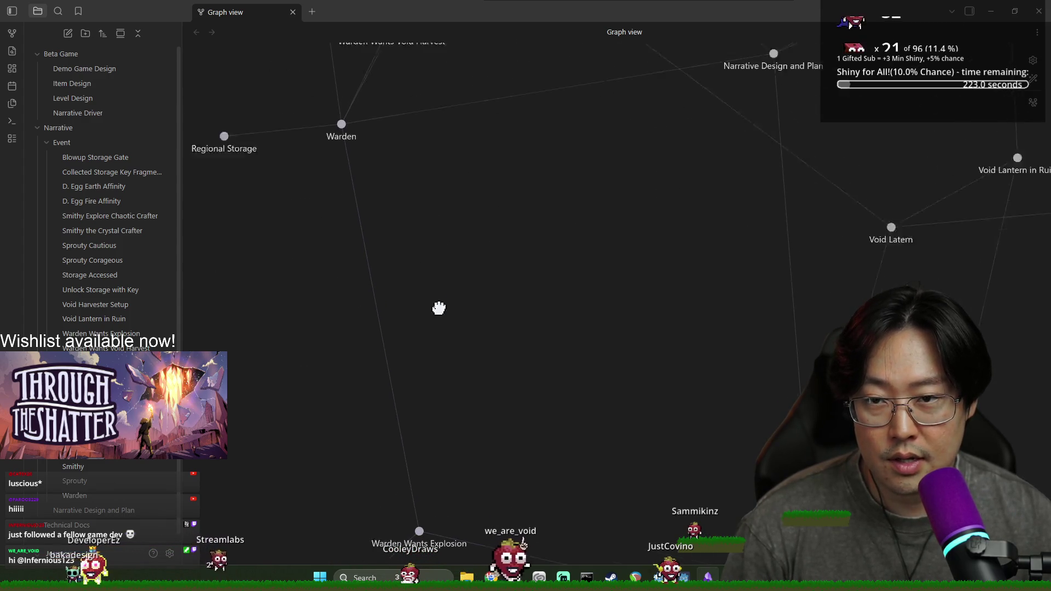
drag(437, 489, 440, 353)
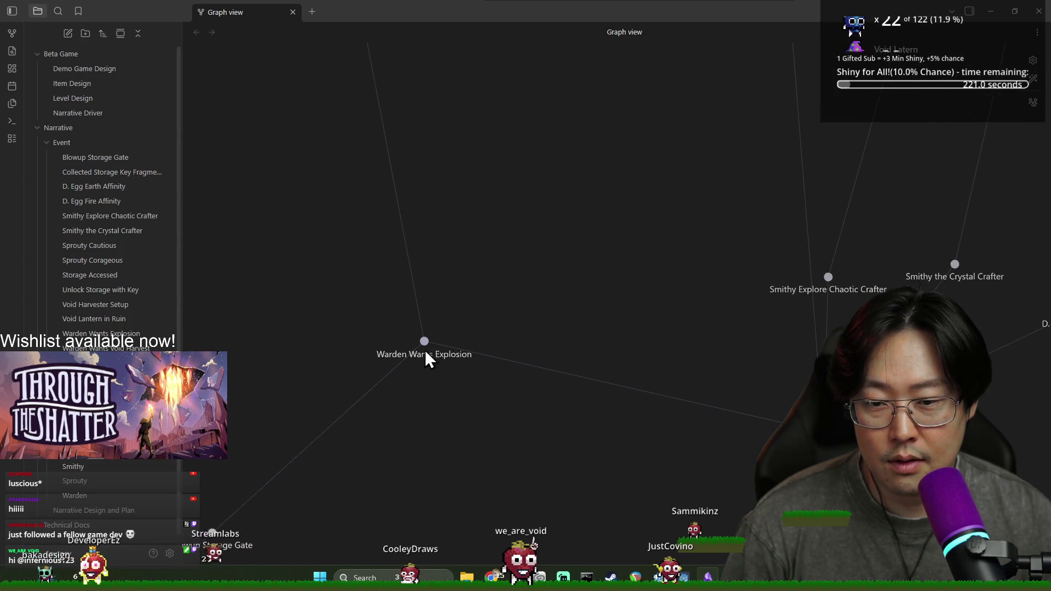
drag(434, 251, 424, 323)
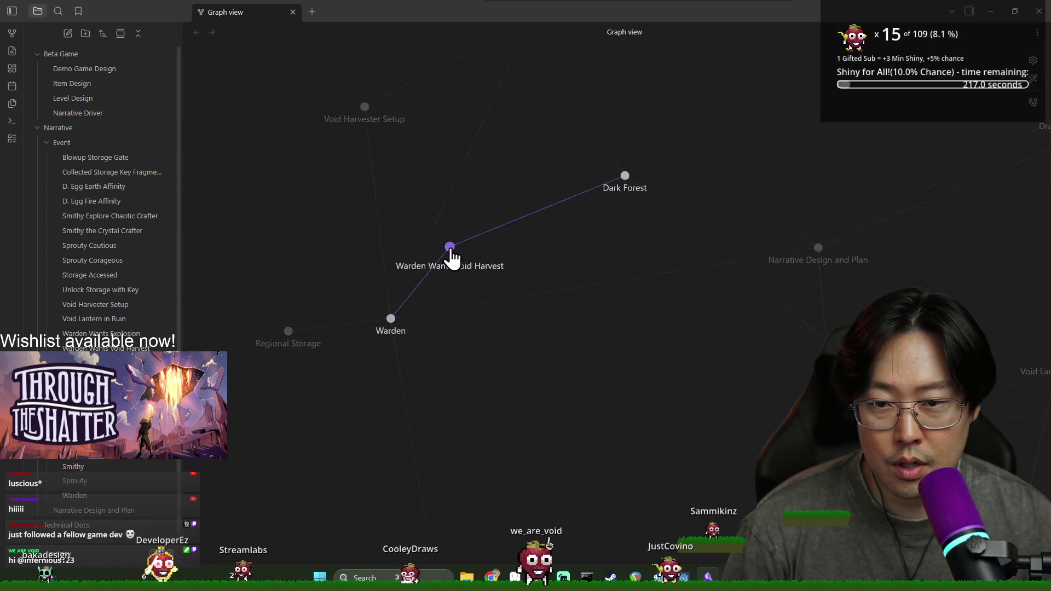
drag(372, 207, 314, 321)
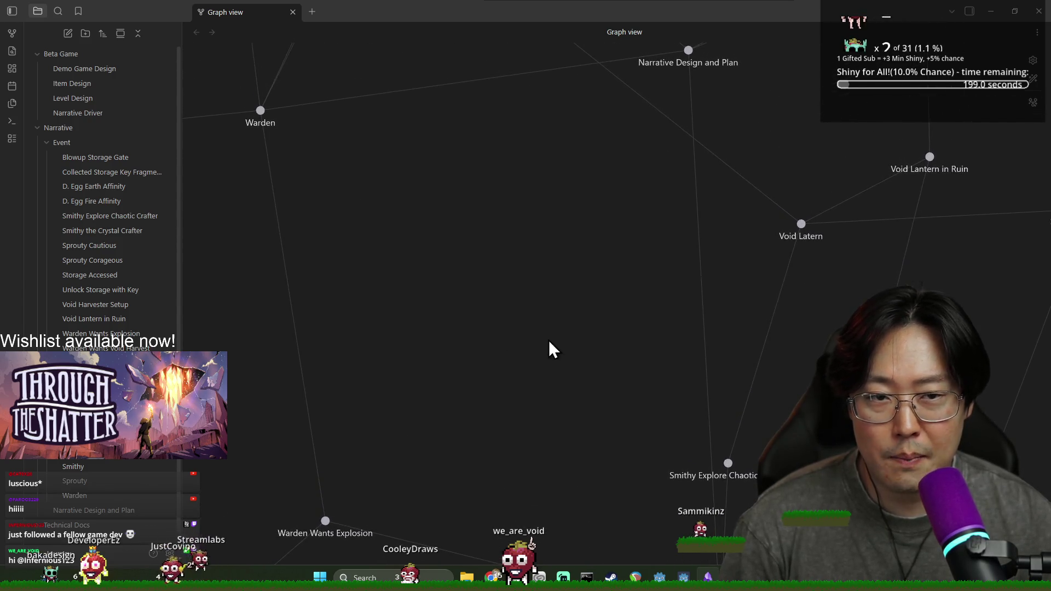
mouse_move(657, 268)
mouse_down()
mouse_move(675, 276)
mouse_move(655, 264)
mouse_move(646, 362)
mouse_up()
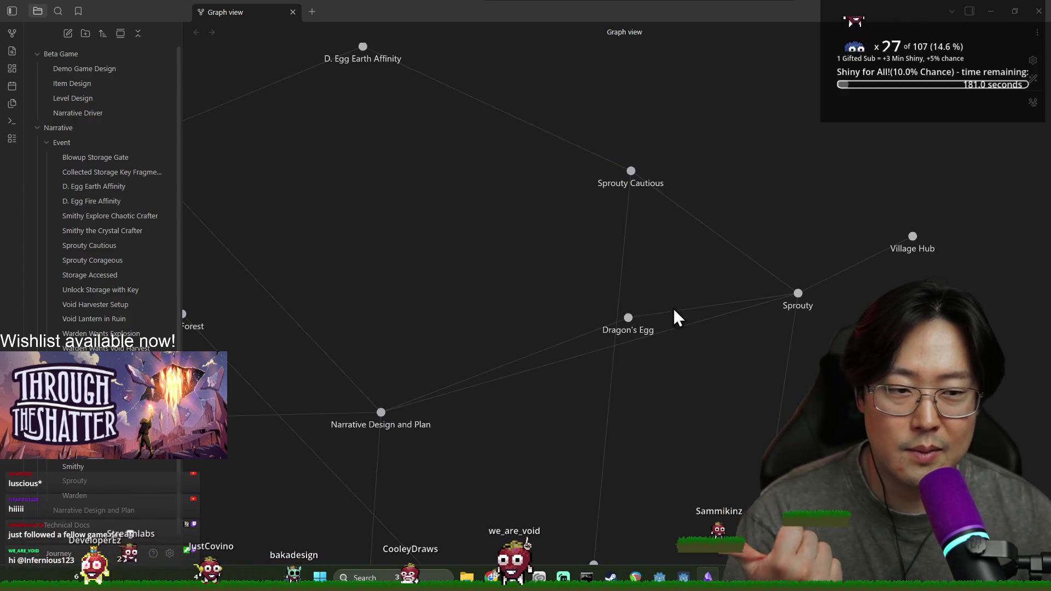
scroll(564, 382, down, 2)
scroll(589, 396, up, 3)
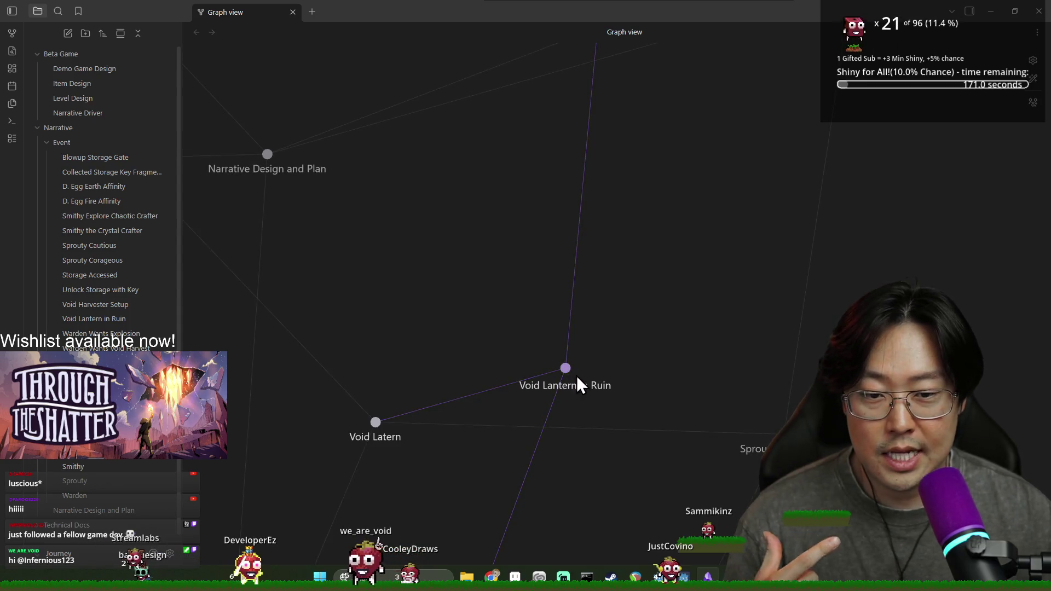
scroll(573, 376, down, 3)
mouse_move(542, 419)
mouse_down()
mouse_move(520, 413)
mouse_move(635, 157)
mouse_up()
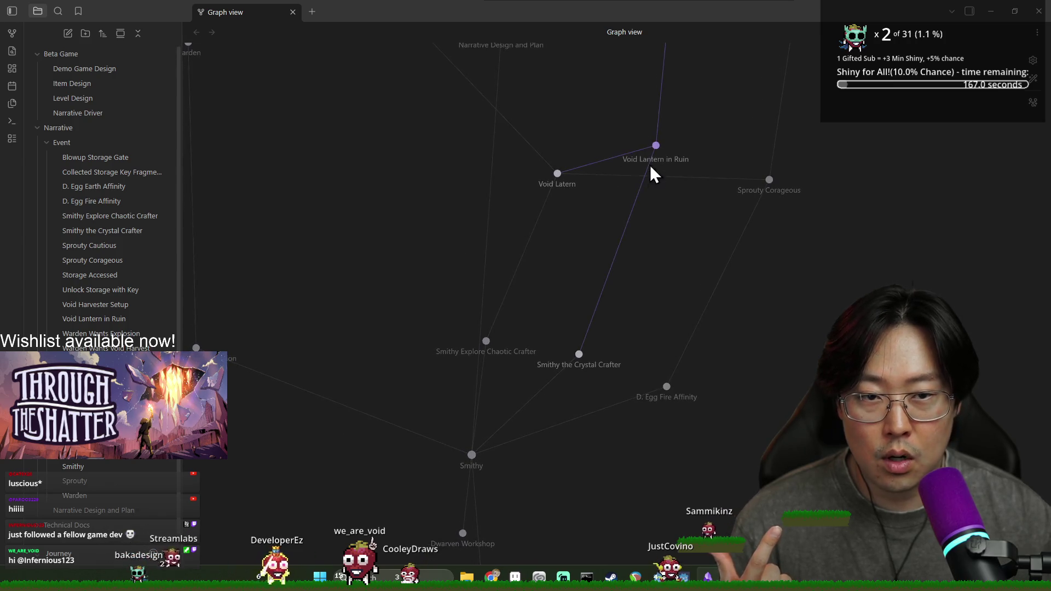
scroll(447, 449, up, 3)
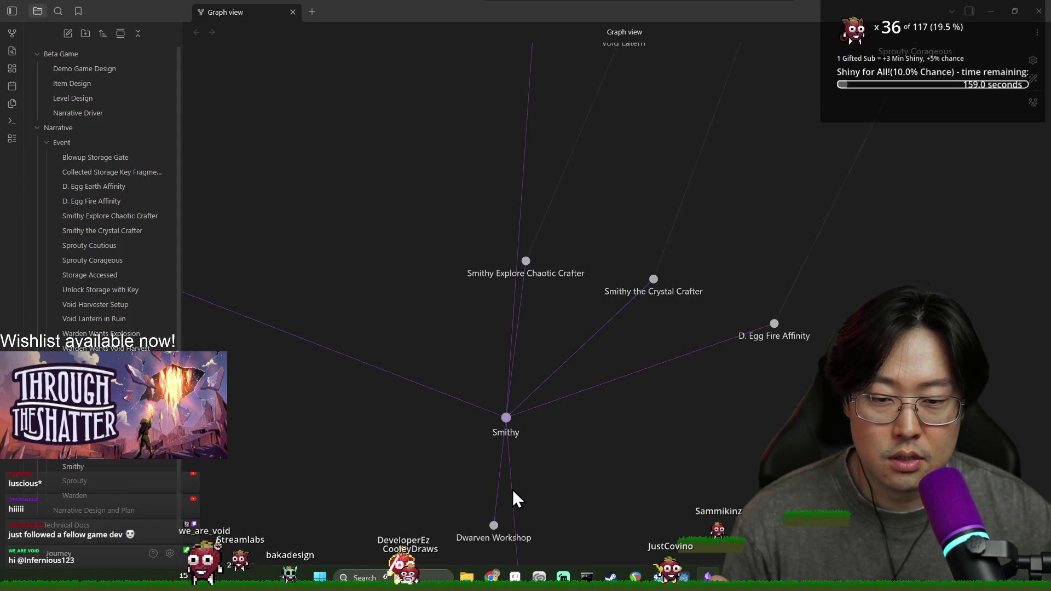
drag(514, 495, 494, 389)
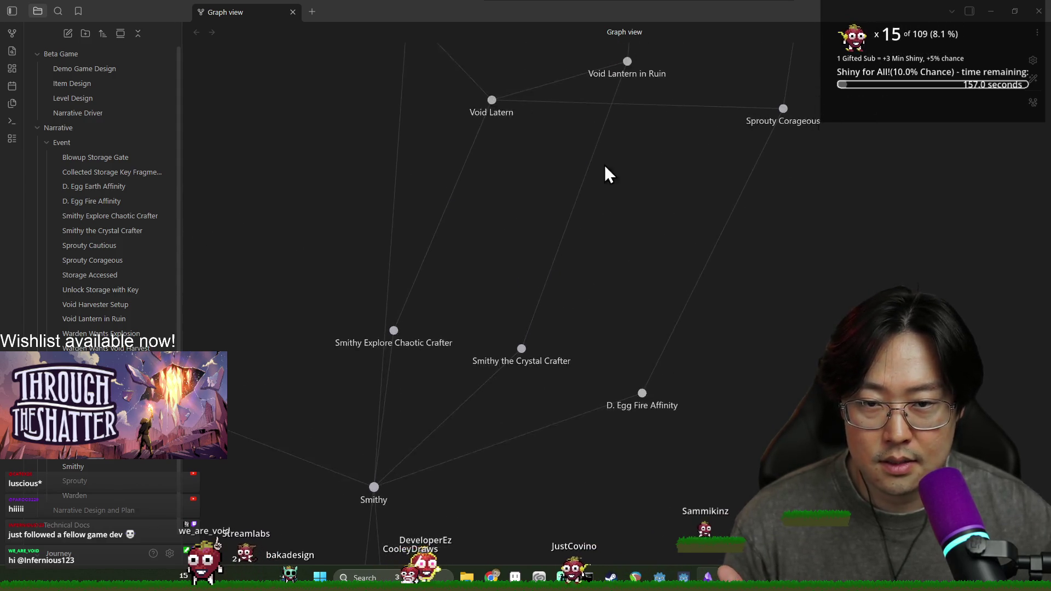
drag(375, 333, 547, 376)
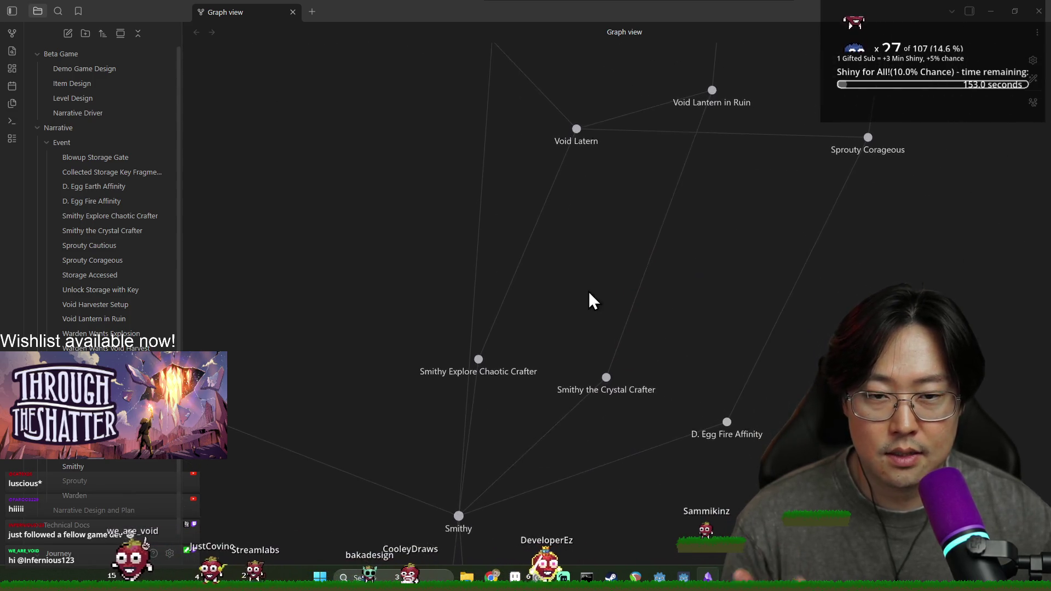
mouse_move(392, 258)
mouse_down()
mouse_move(410, 335)
mouse_move(416, 284)
mouse_move(484, 231)
mouse_up()
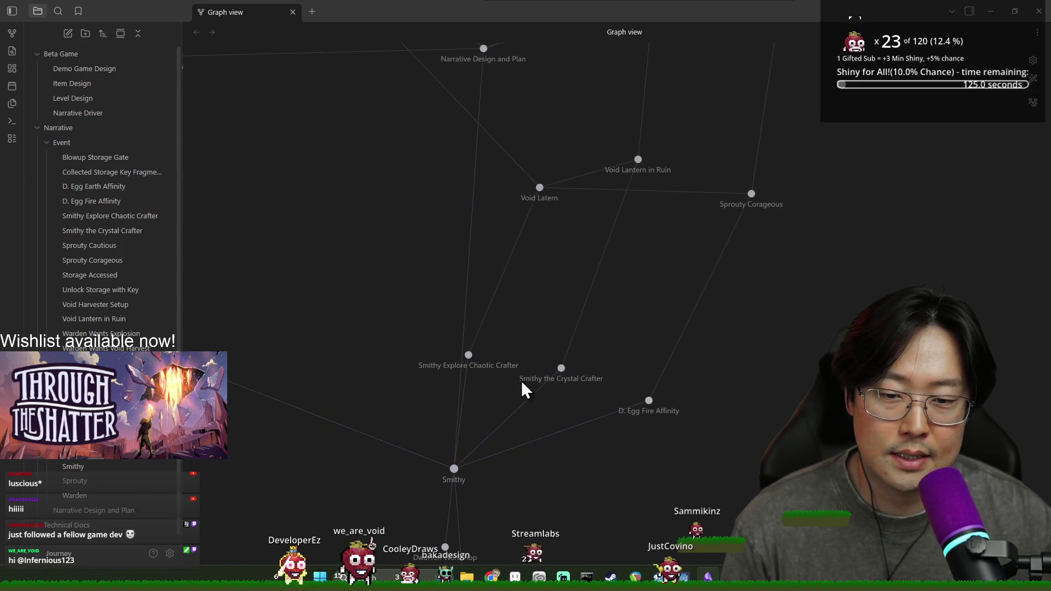
drag(629, 251, 555, 301)
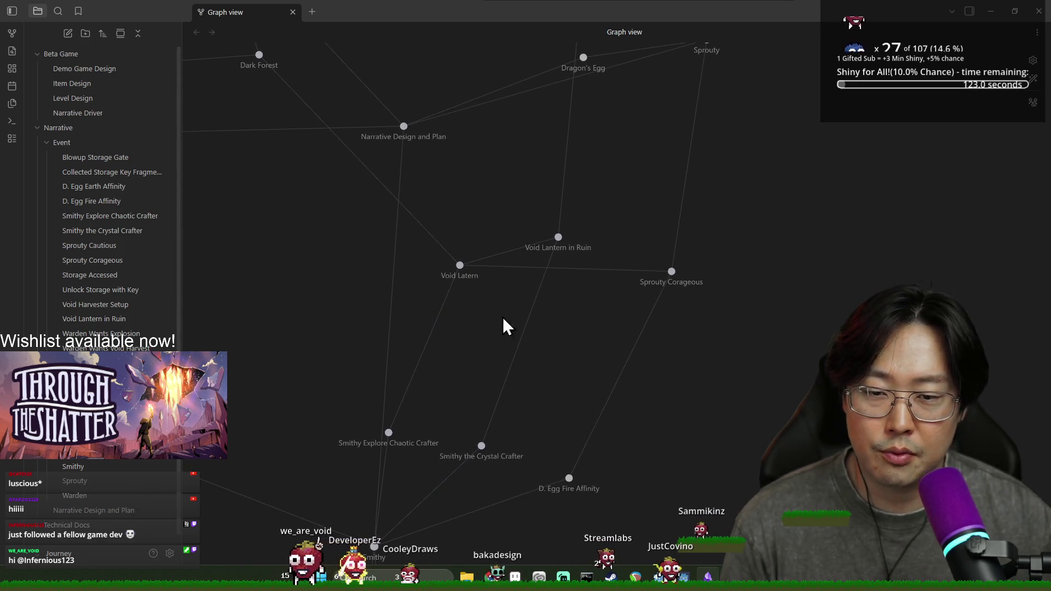
scroll(516, 363, left, 5)
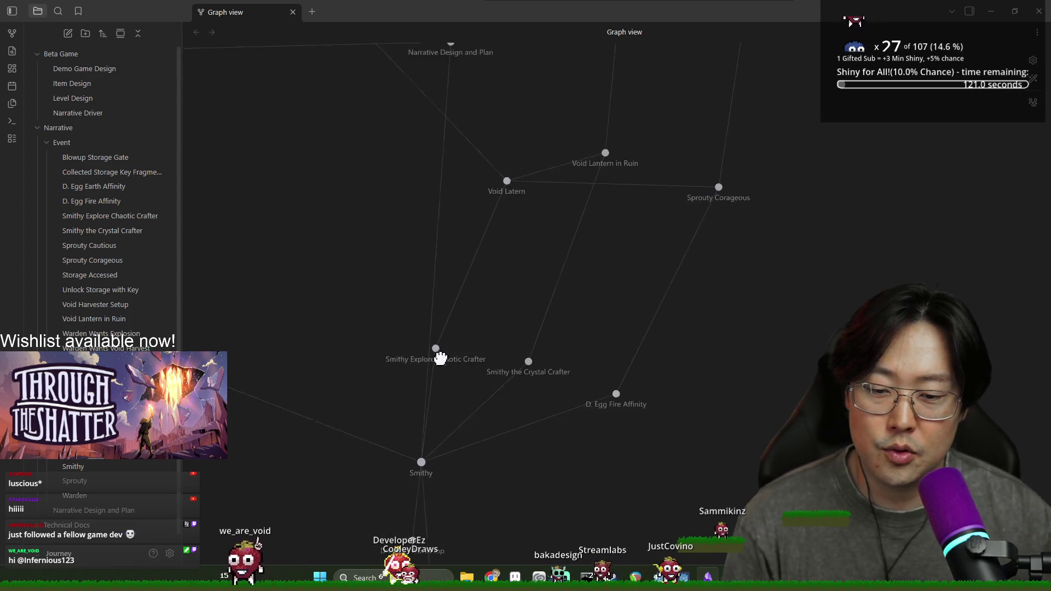
scroll(502, 436, left, 5)
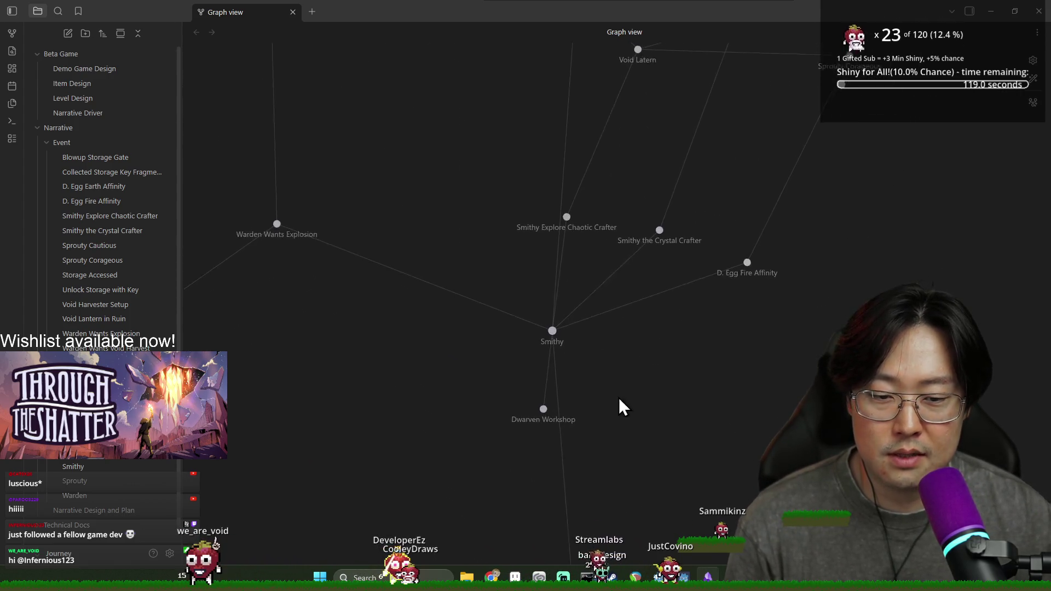
scroll(328, 405, left, 2)
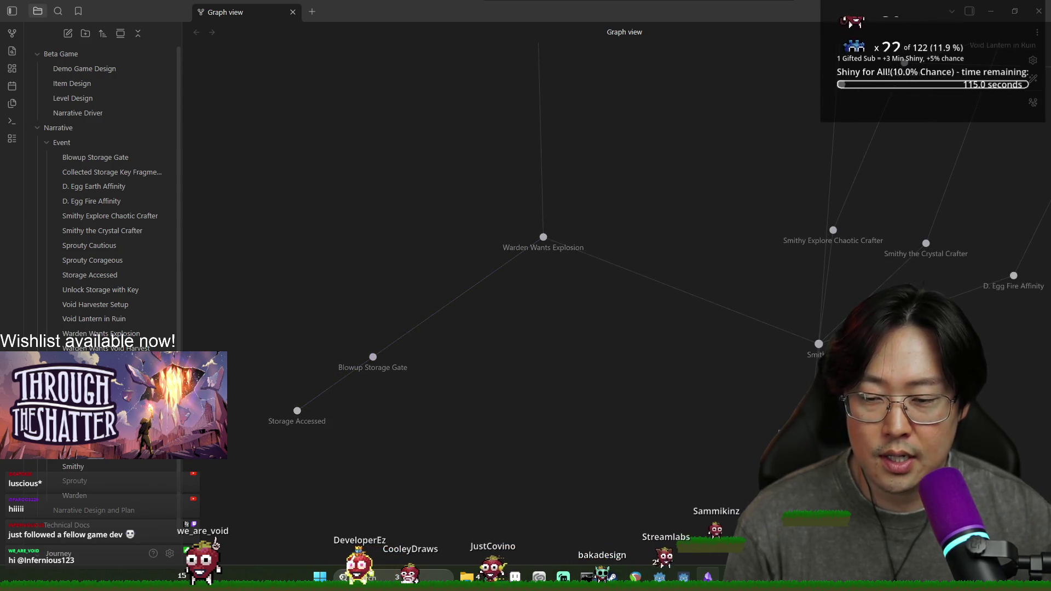
scroll(499, 378, up, 6)
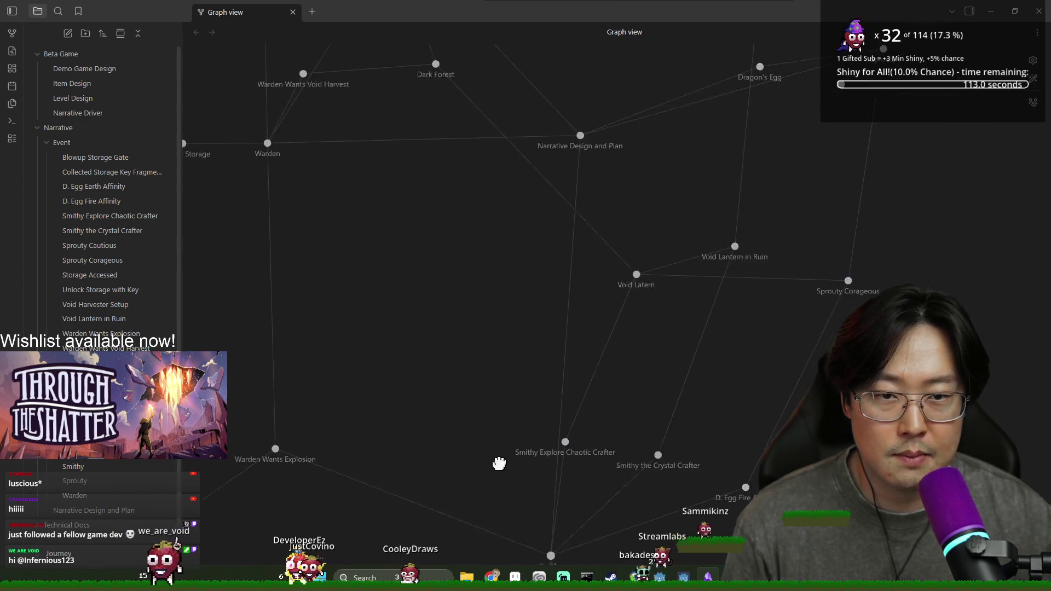
scroll(460, 361, up, 1)
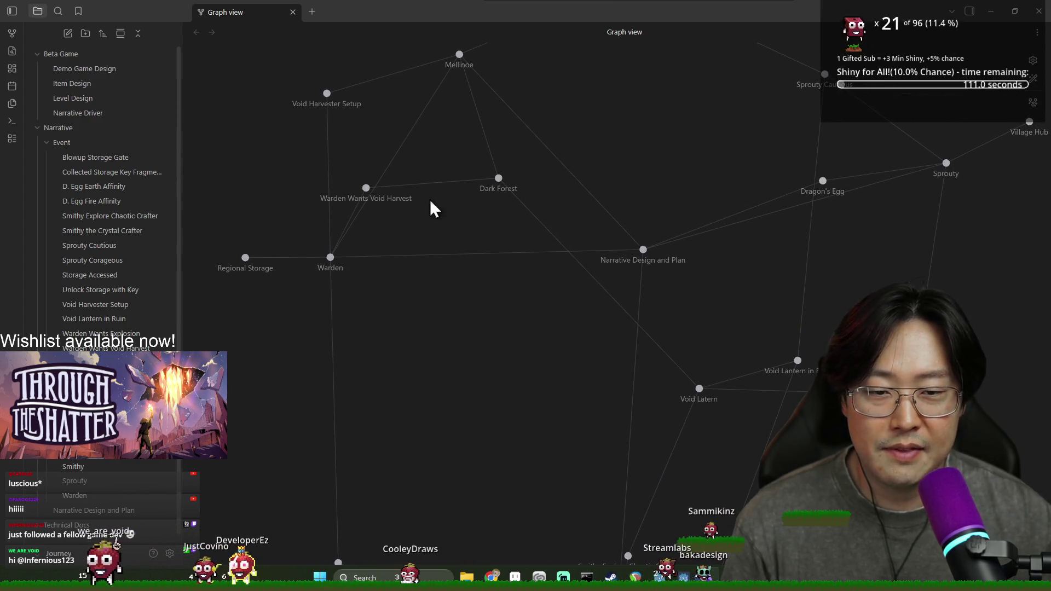
scroll(507, 319, right, 3)
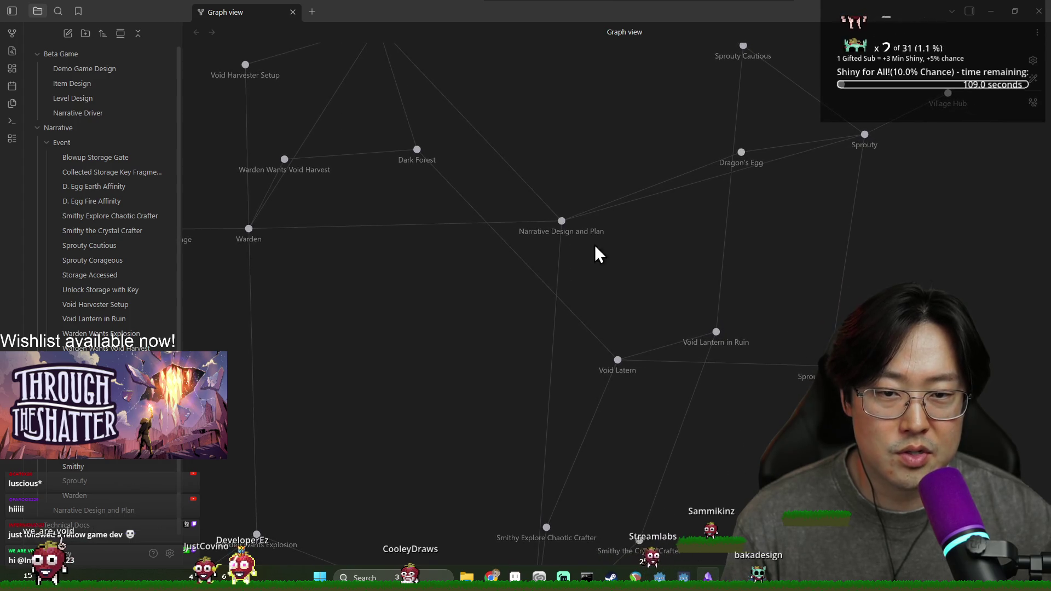
scroll(580, 257, up, 2)
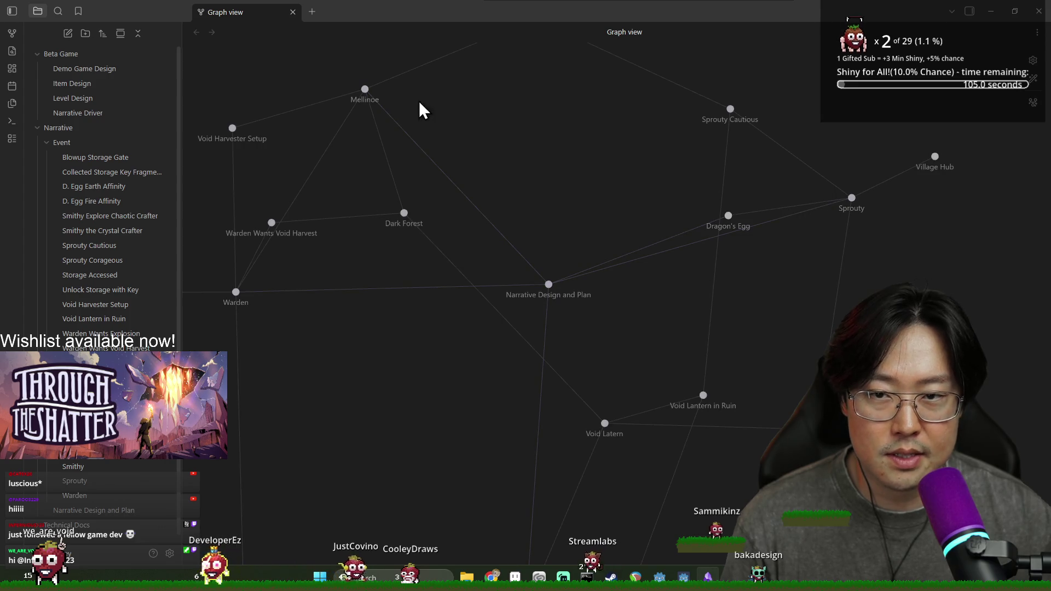
scroll(668, 438, down, 5)
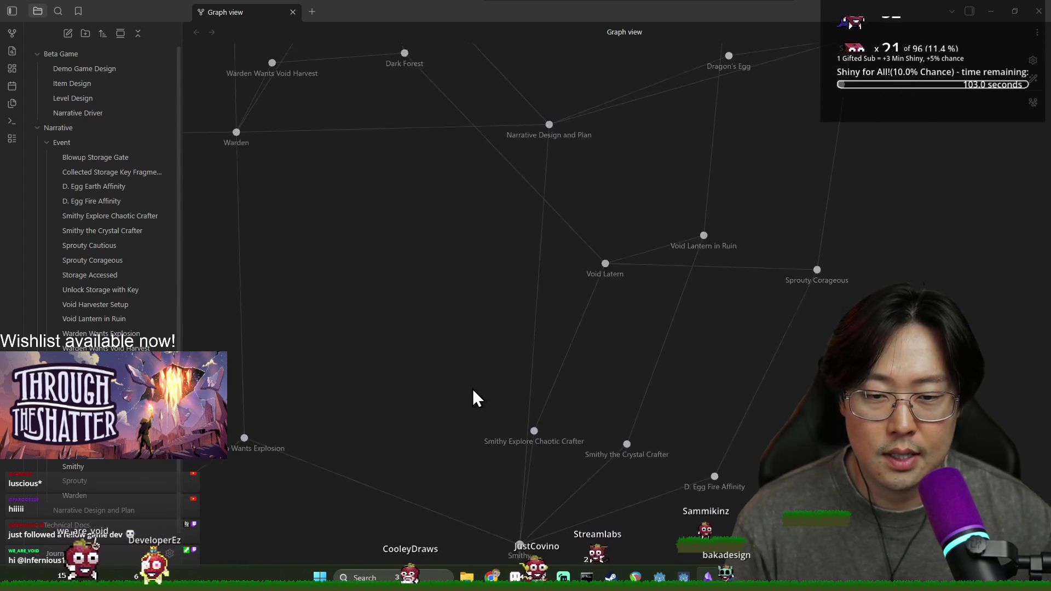
scroll(383, 241, down, 3)
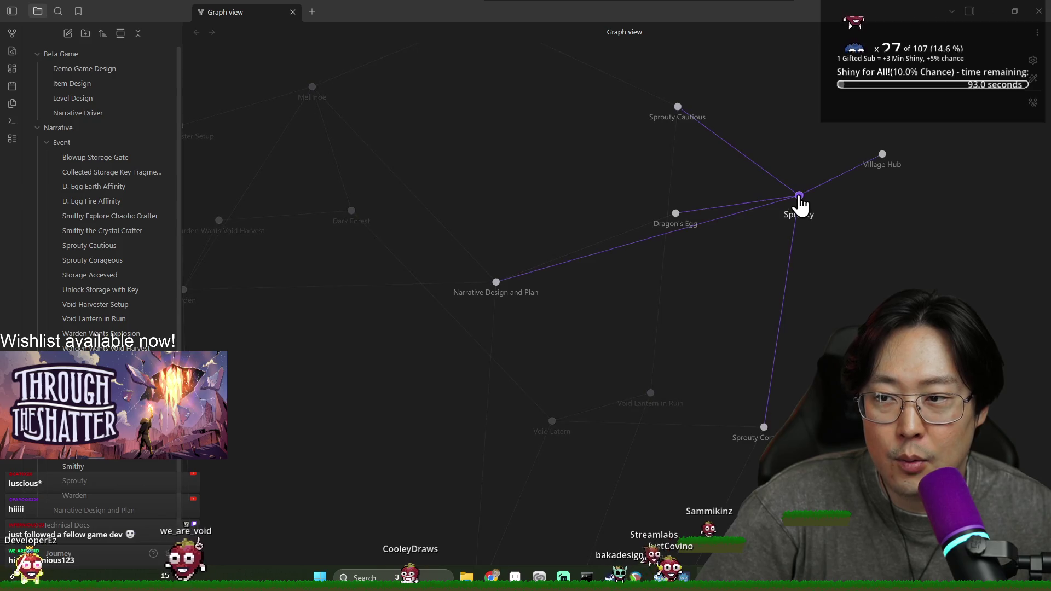
Shift the graph around the Warden nodes, then bring up the Event folder's context menu
drag(433, 314, 544, 300)
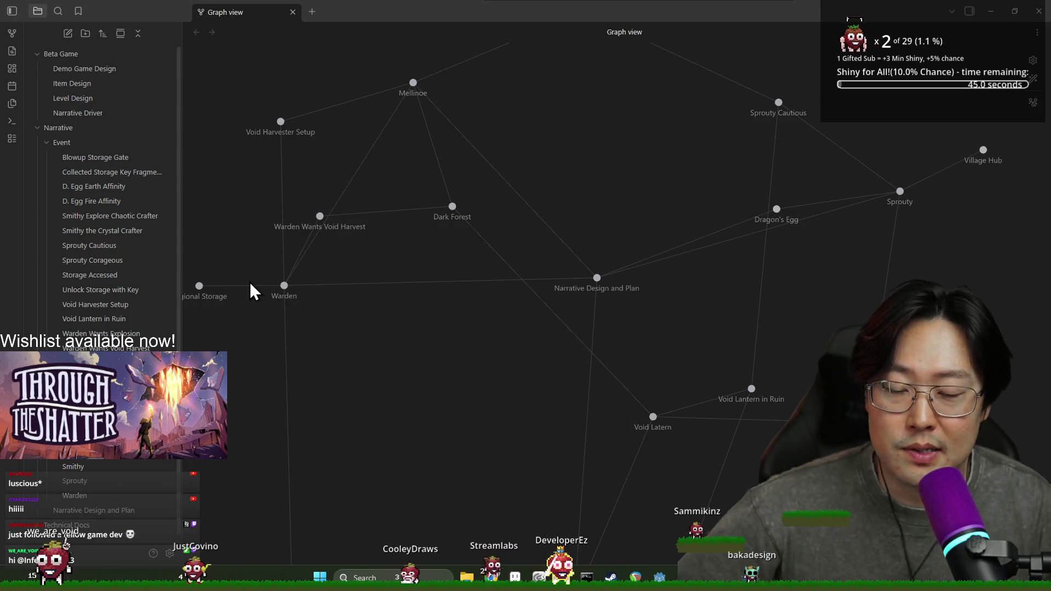
drag(359, 327, 321, 327)
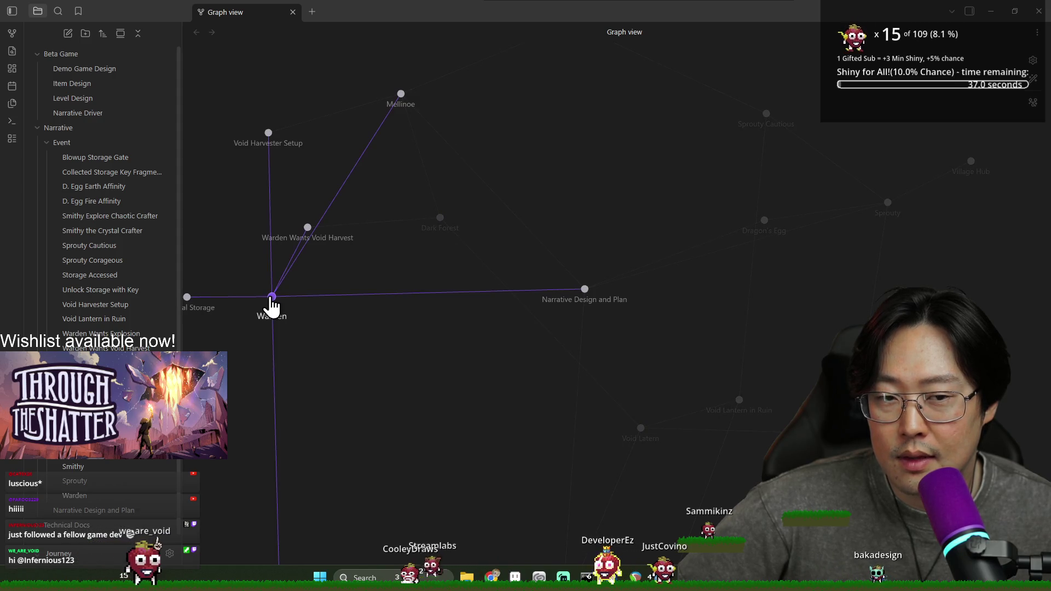
drag(301, 325, 286, 316)
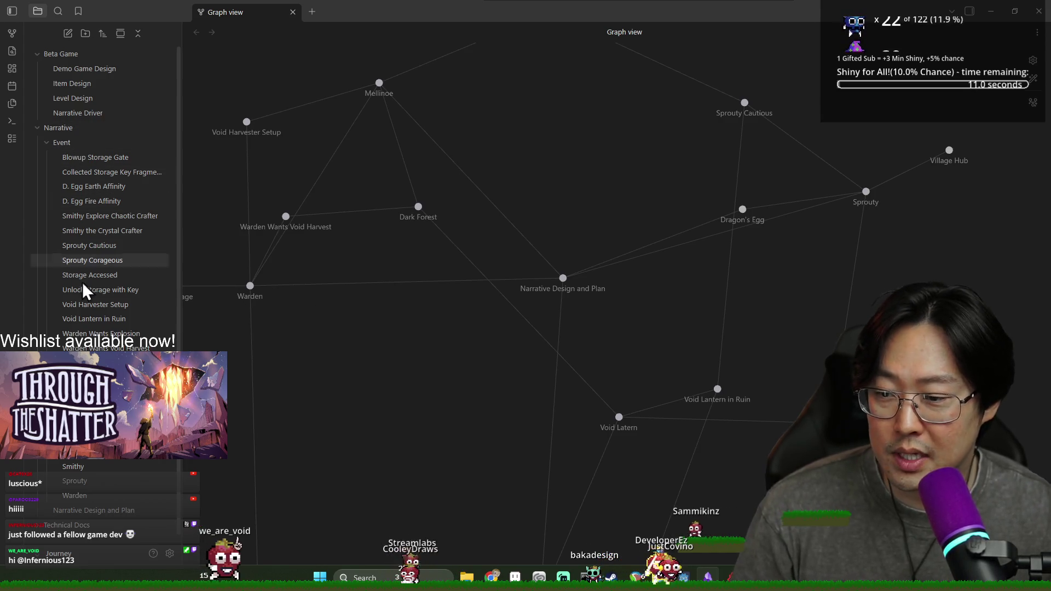
right_click(70, 144)
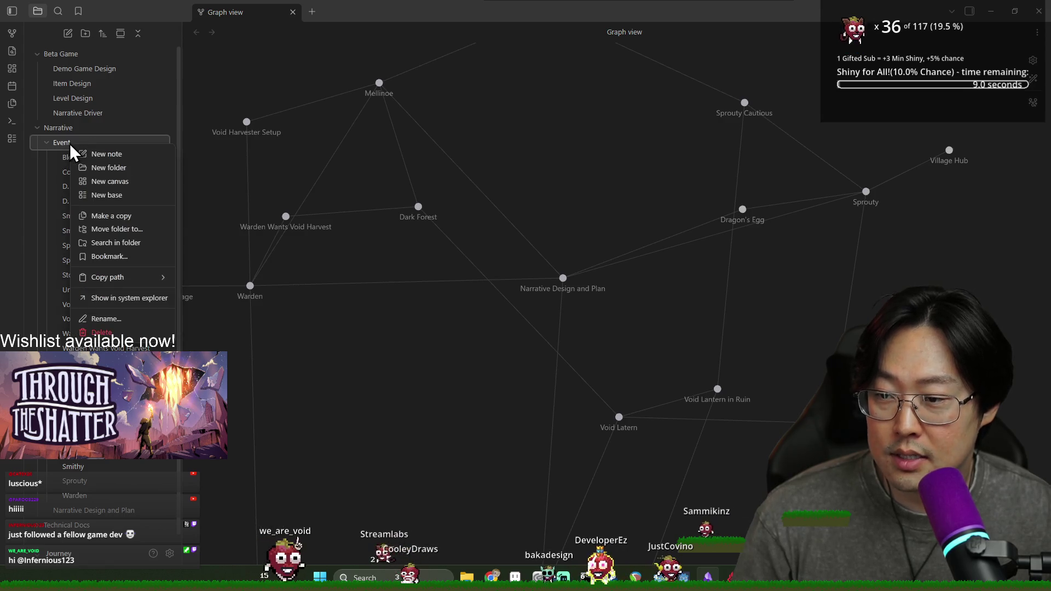
Create a 'Key Fragment Hint Reveal' note in Event, beginning with a [[Warden]] link
click(90, 155)
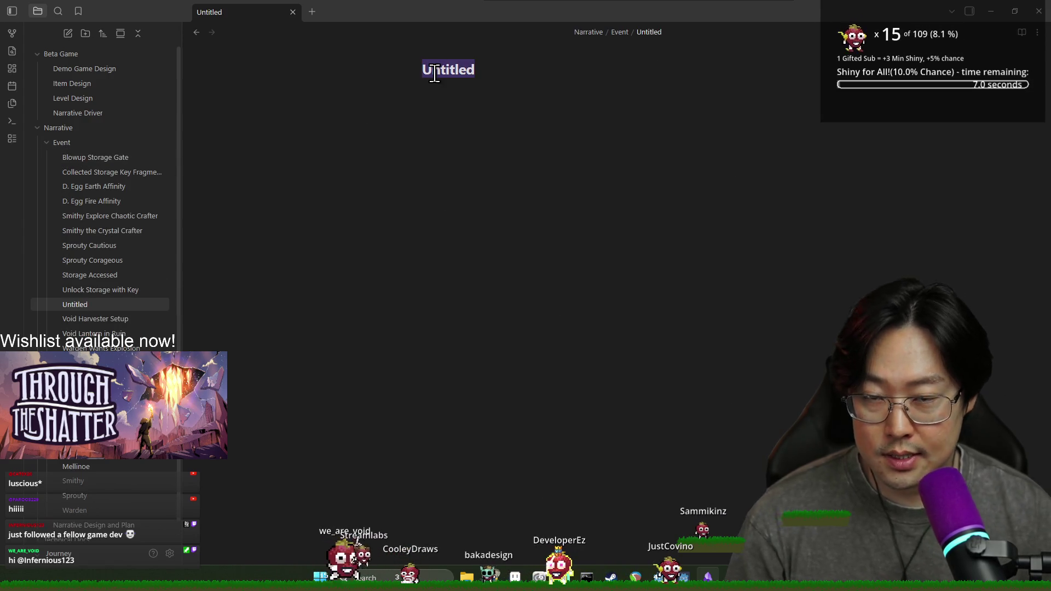
text(Key Fragment Hin)
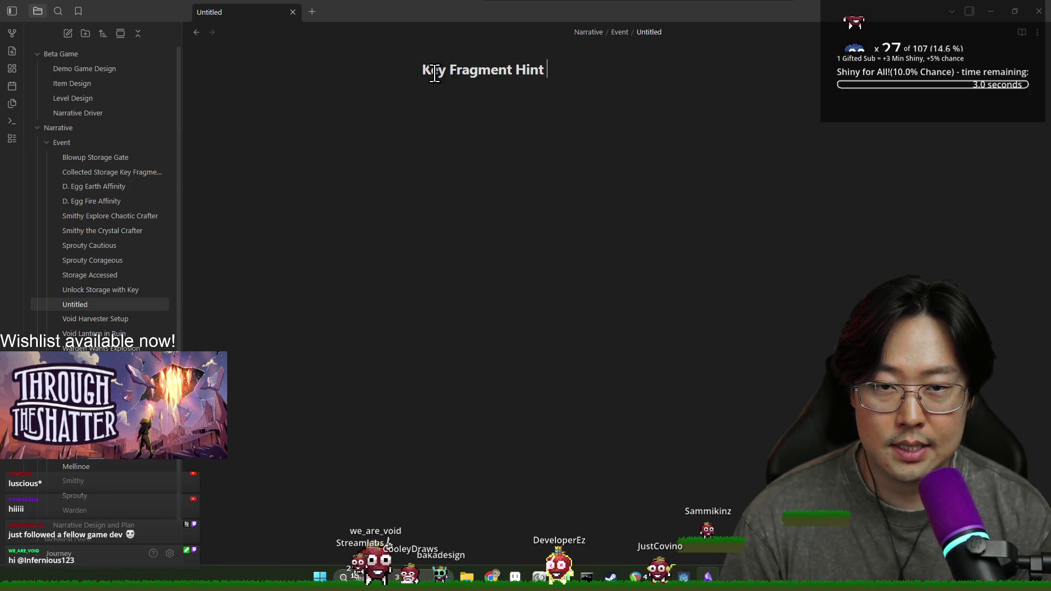
text(veal)
key(Return)
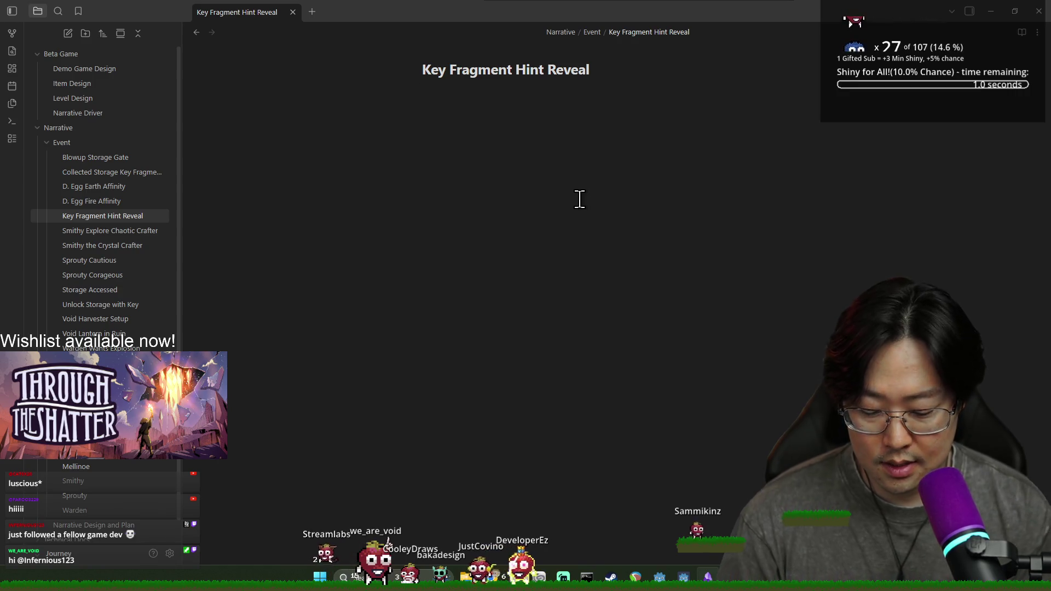
text(WW)
key(BackSpace)
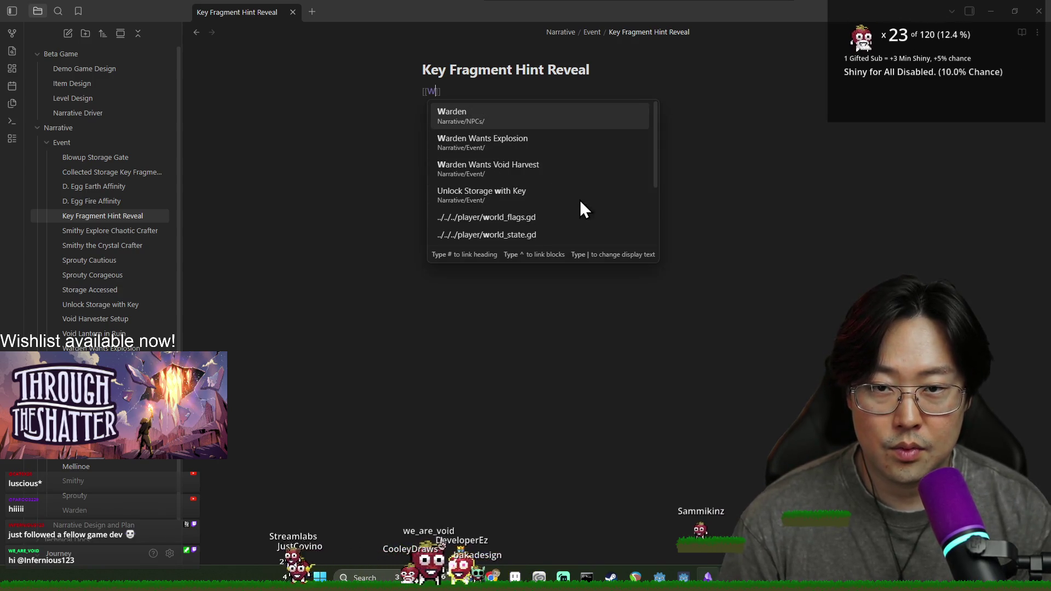
key(Return)
Write that Warden mentions spare key fragments, with hints stored in the [[Lattice]] shrine
text(ment)
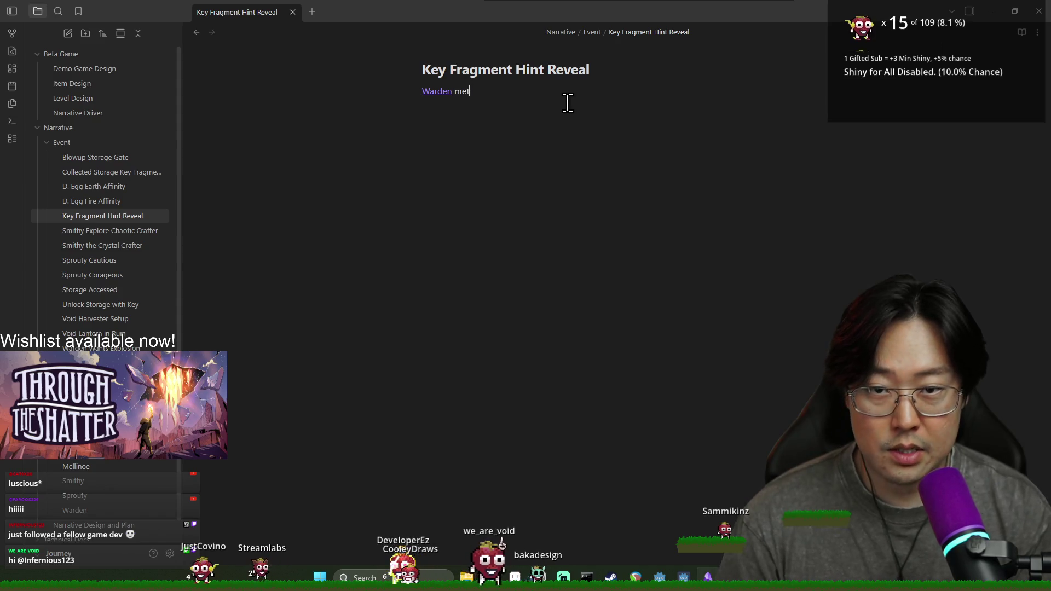
text(inos t)
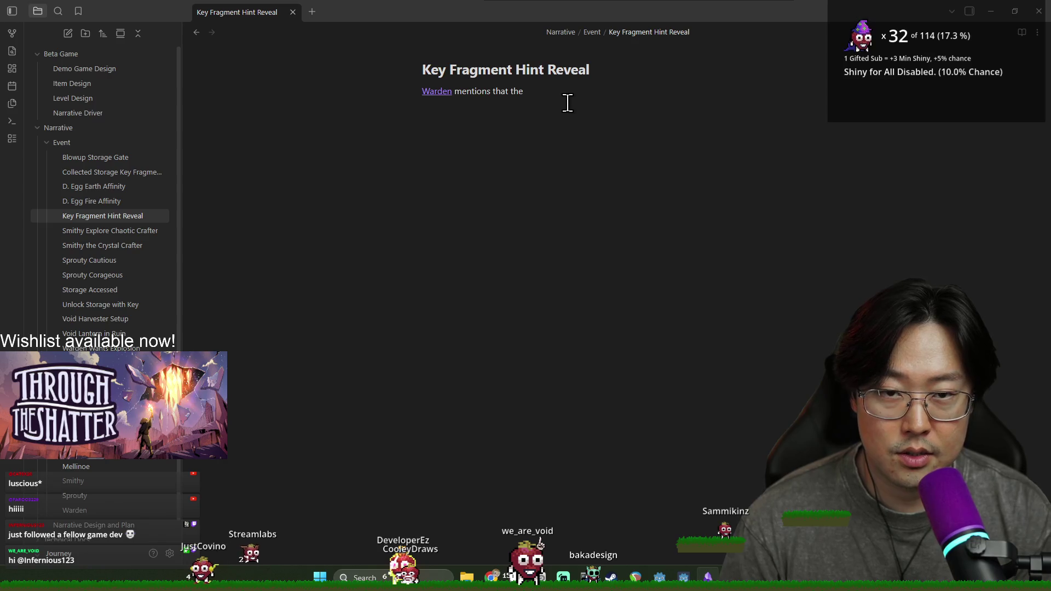
text(spare key fragments)
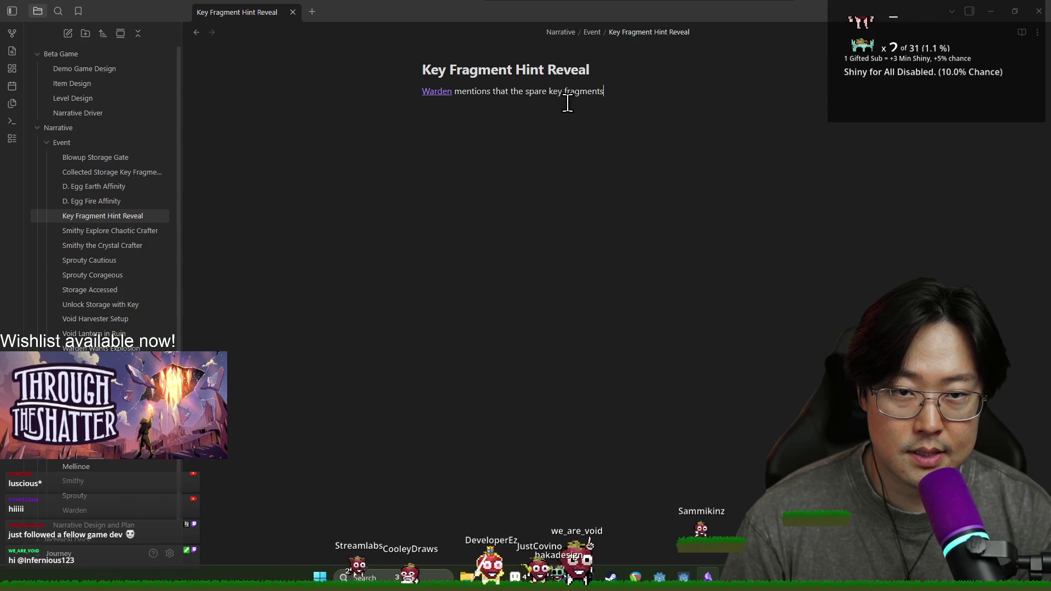
text( were built but hidden away in places. The hints of those places)
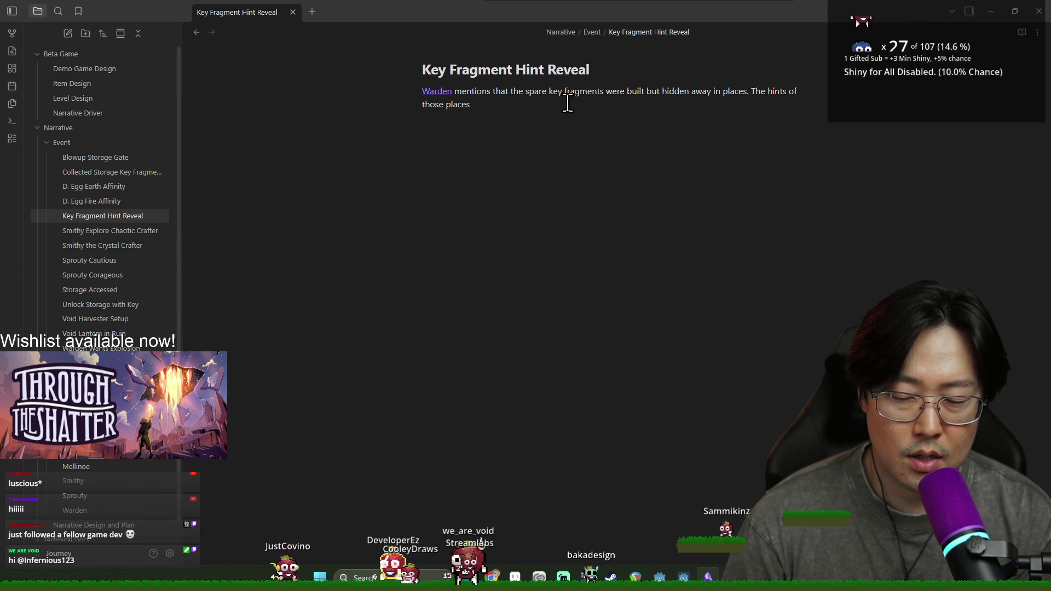
text( are)
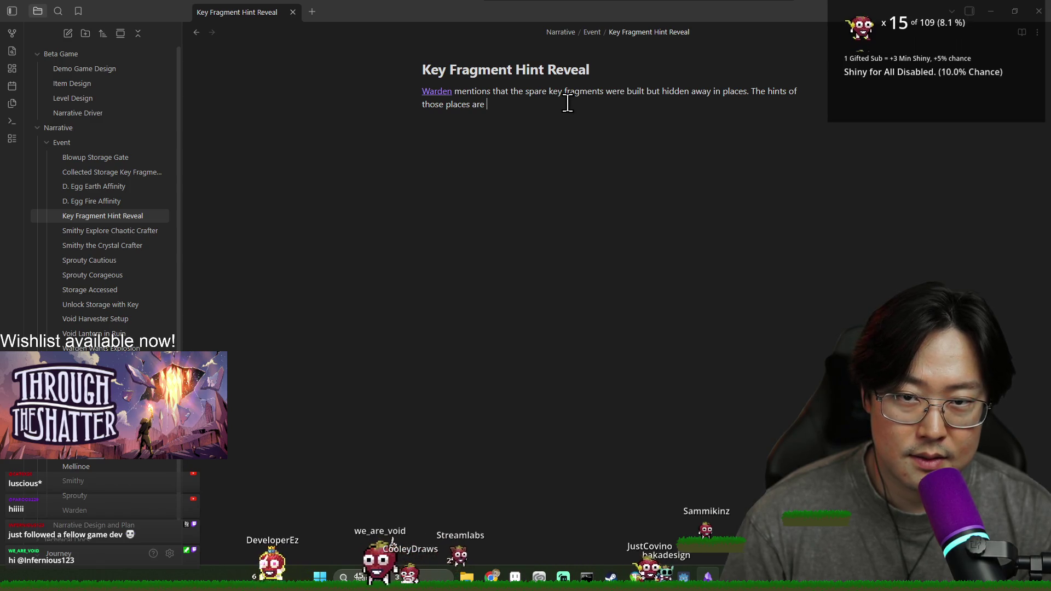
text( store)
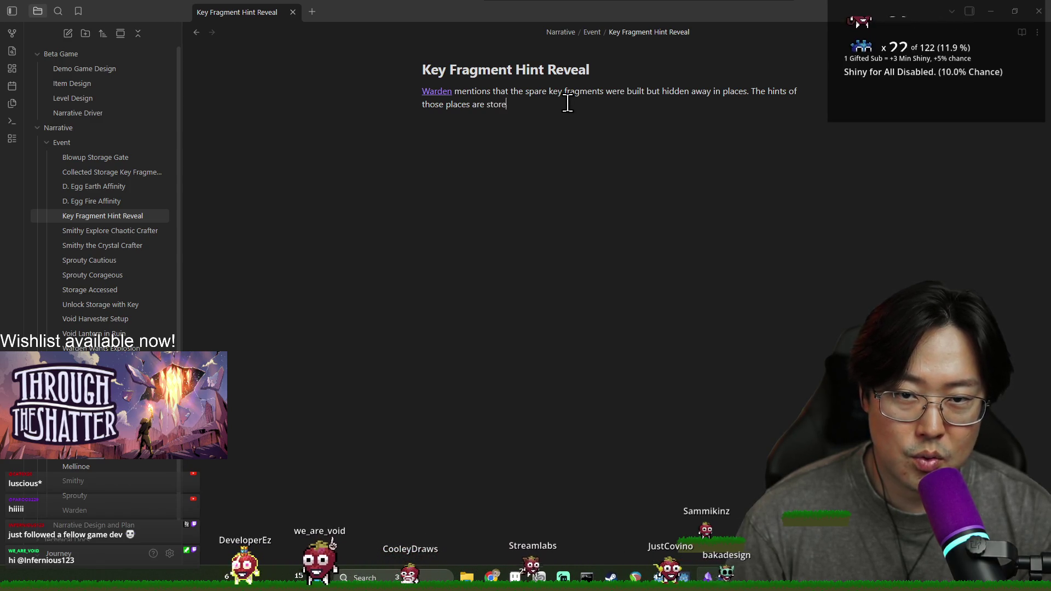
text(d in)
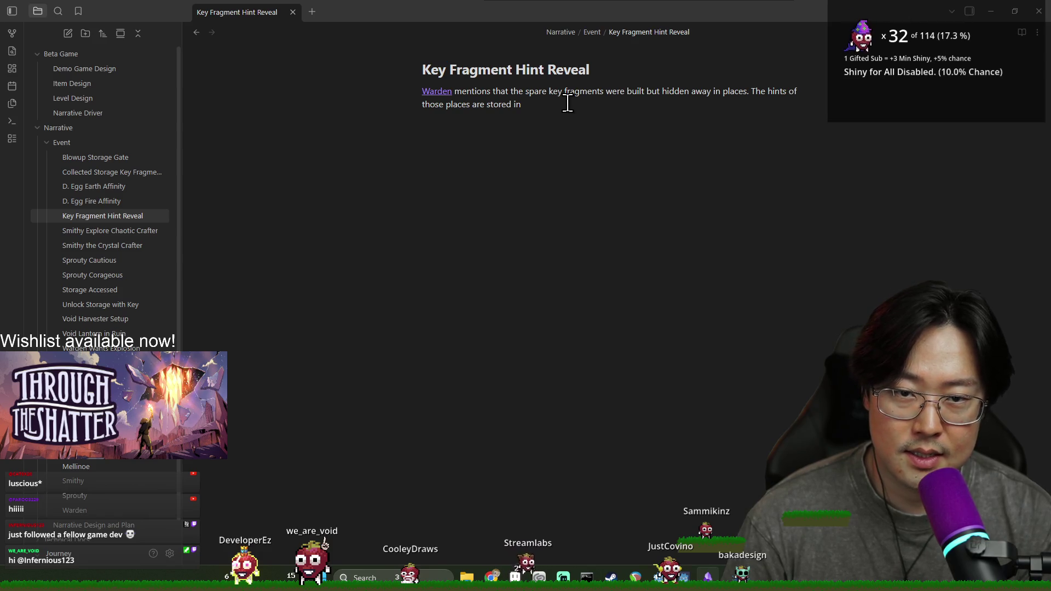
text( the "latti)
key(BackSpace)
key(BackSpace)
key(BackSpace)
key(BackSpace)
key(BackSpace)
key(BackSpace)
text([[th)
key(BackSpace)
key(BackSpace)
key(BackSpace)
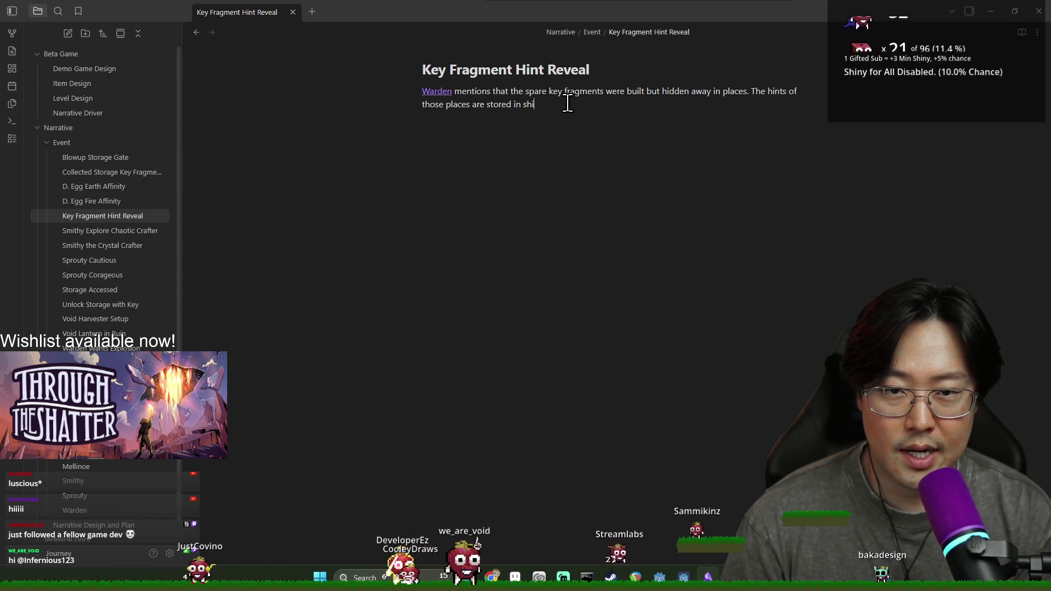
text(attice. ()
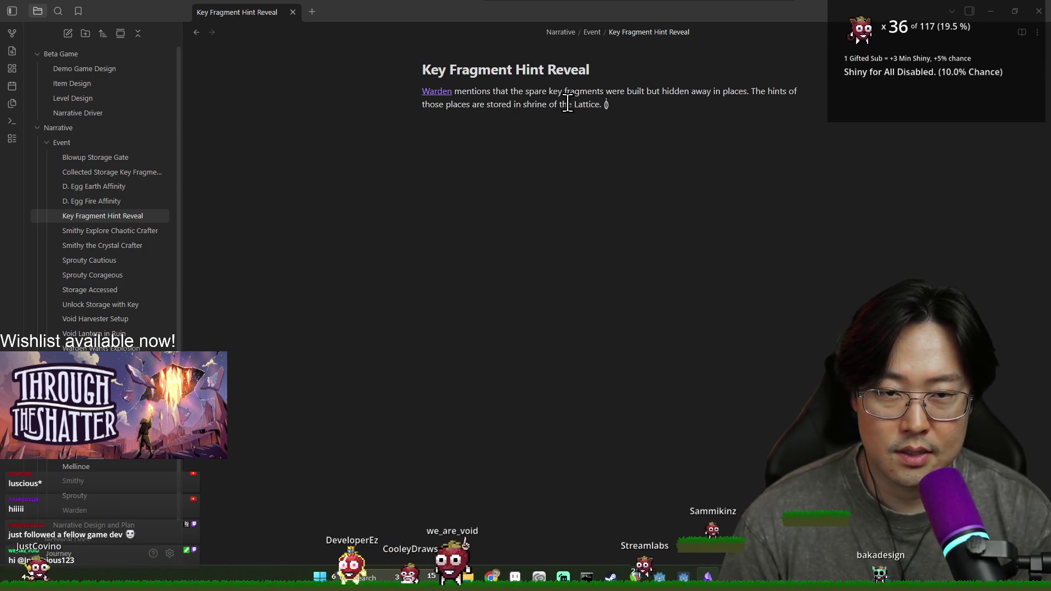
key(BackSpace)
key(Return)
key(BackSpace)
Add a parenthetical pointing the player to the shrine in search of the notes and location
text(( pointing pla)
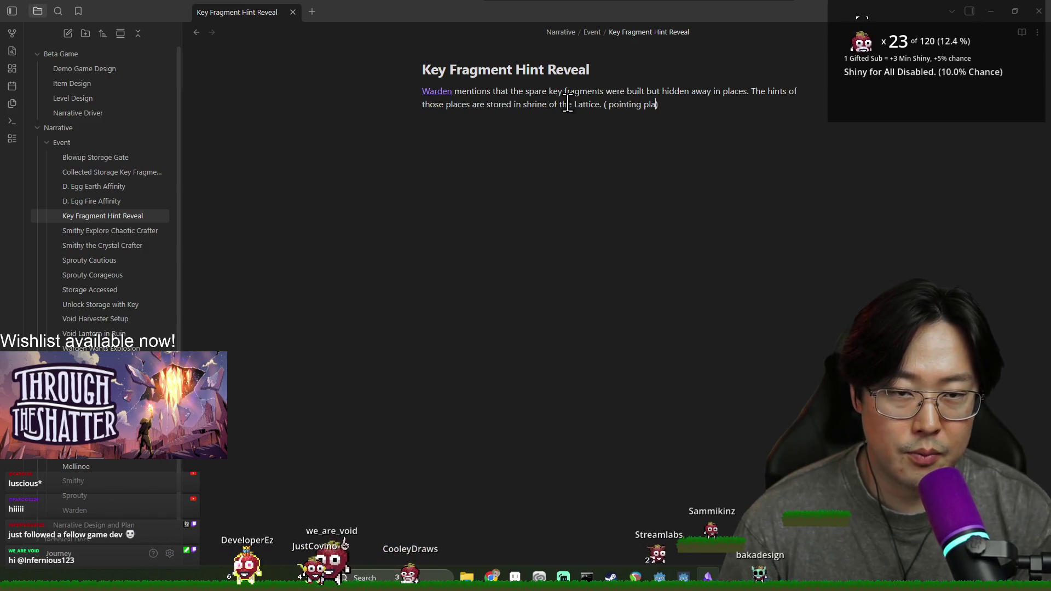
text(yer to go to the "shrine" in se)
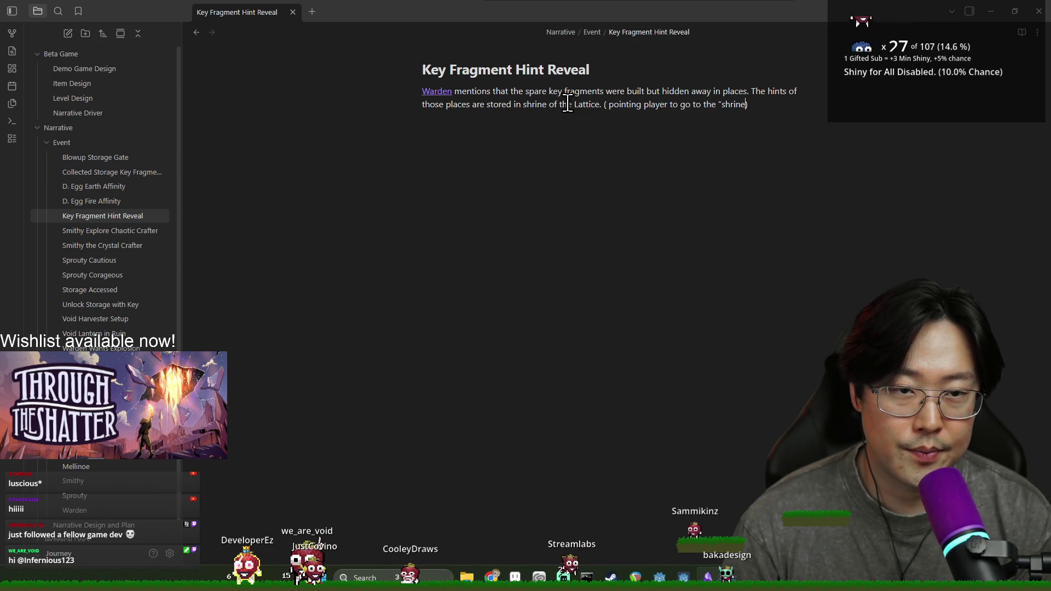
text(arch of the )
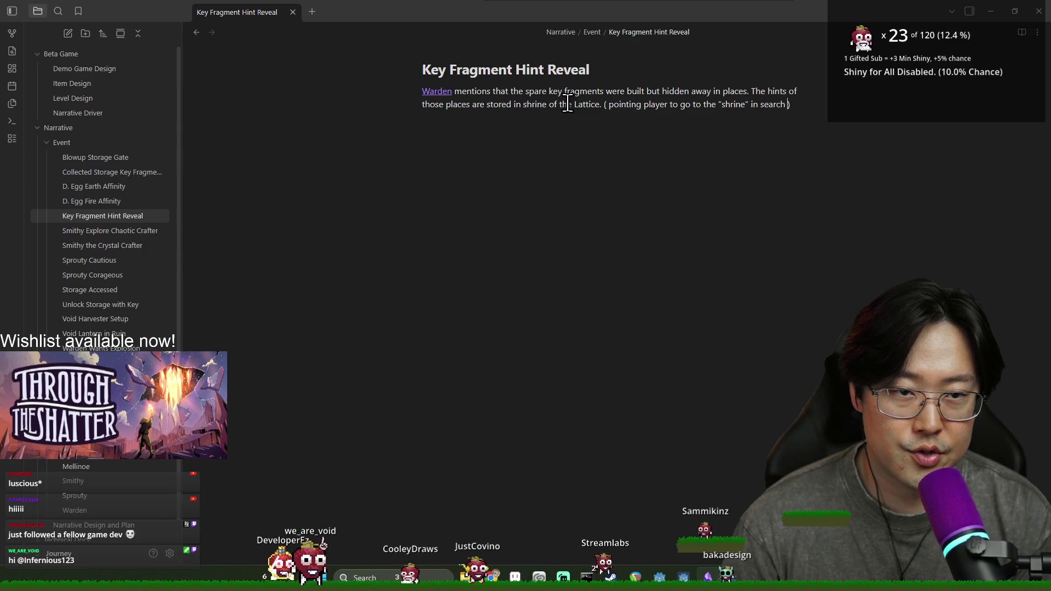
text(notes.)
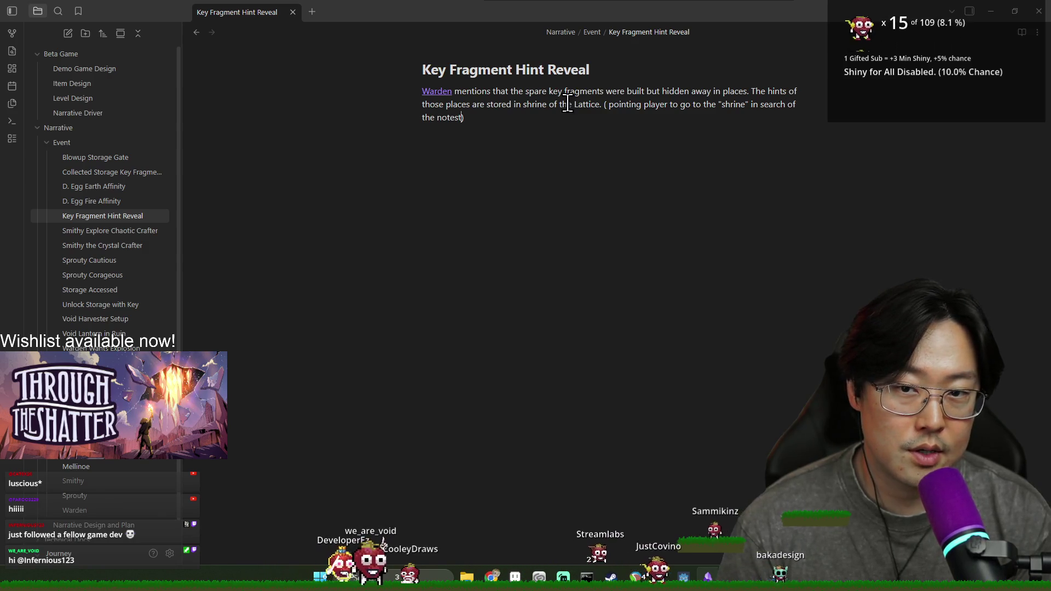
key(BackSpace)
text(, and the notes reveal)
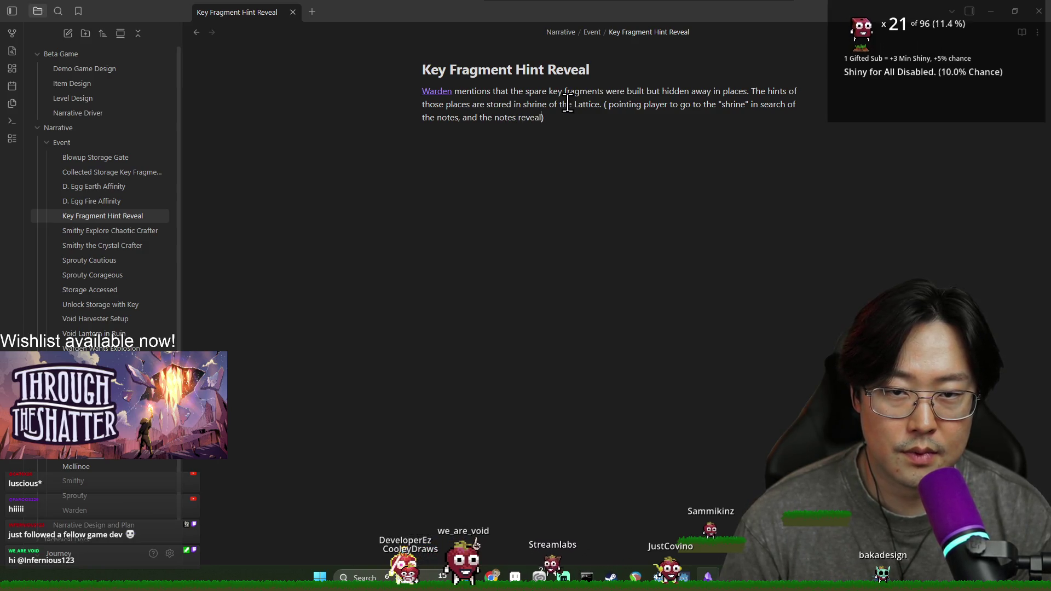
text(ocation.)
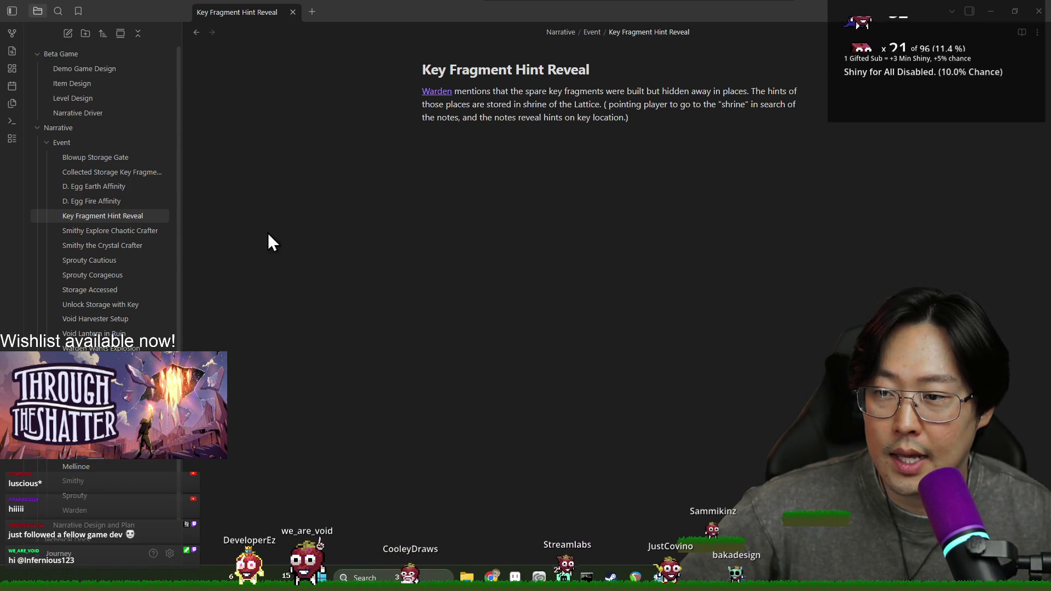
click(491, 187)
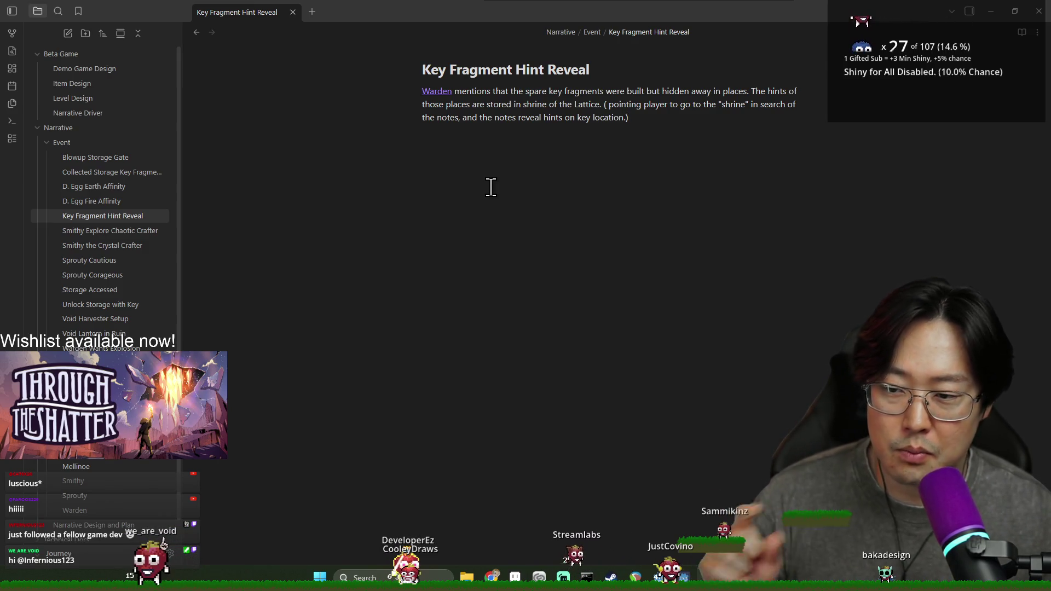
Review the finished hint note text, then switch to the vault graph with Ctrl+G
scroll(128, 416, down, 1)
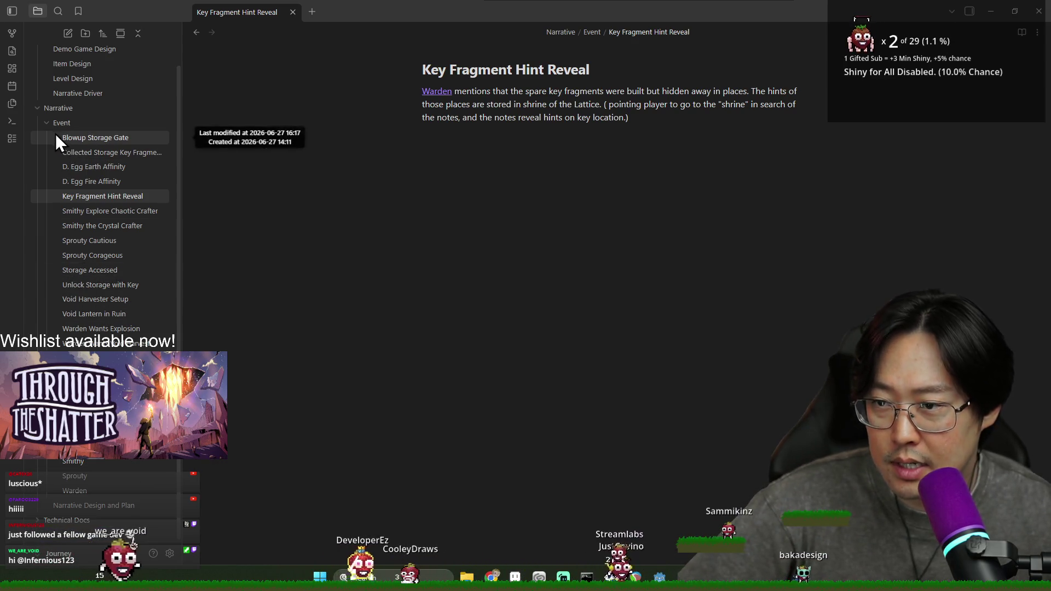
scroll(82, 317, up, 1)
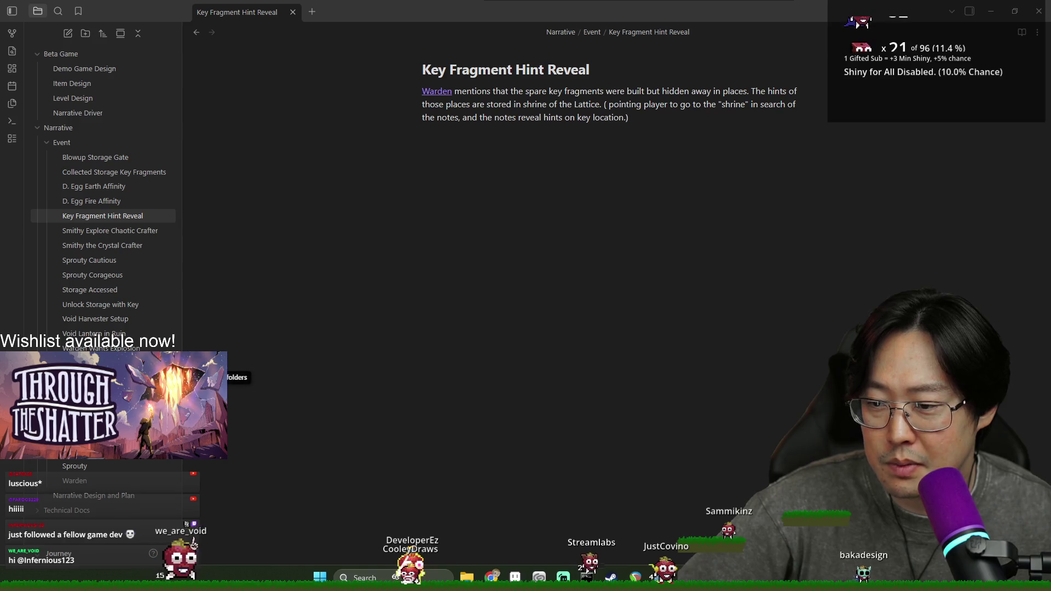
scroll(104, 219, down, 3)
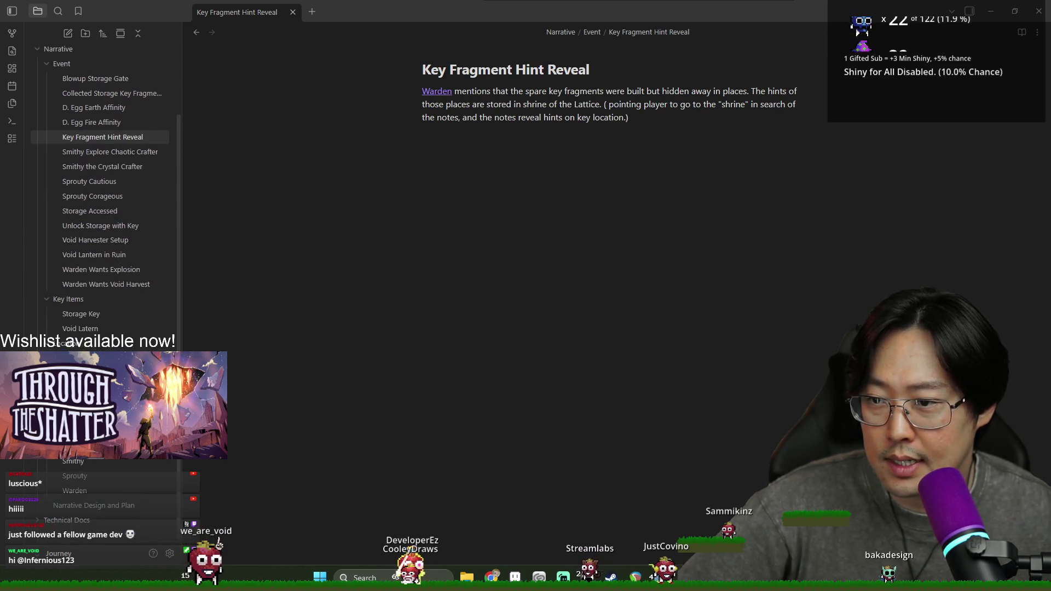
scroll(109, 191, up, 4)
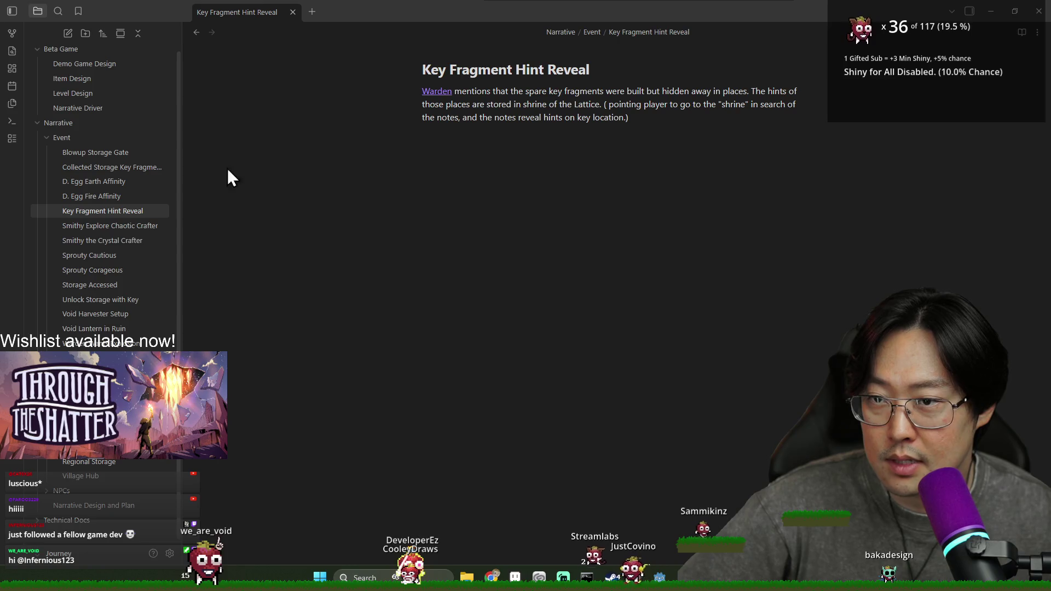
double_click(469, 117)
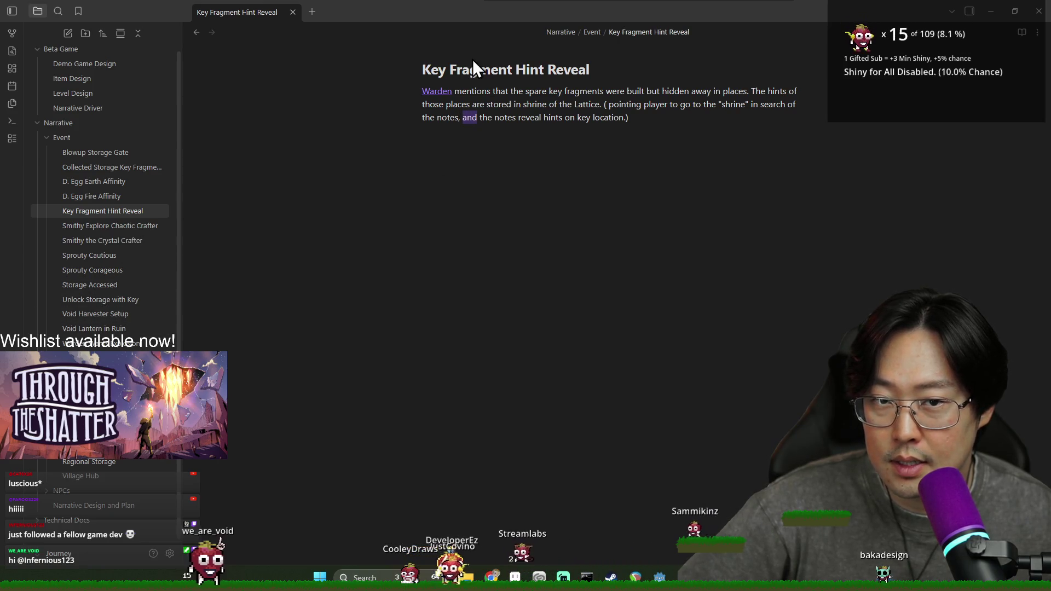
click(483, 123)
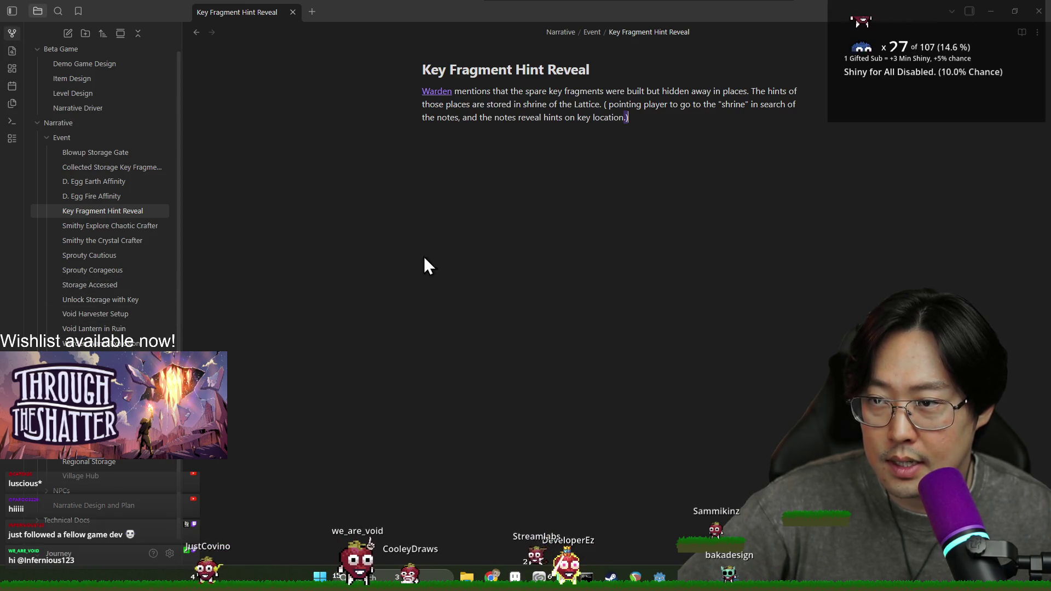
key(ctrl+g)
scroll(631, 310, down, 5)
scroll(635, 351, up, 5)
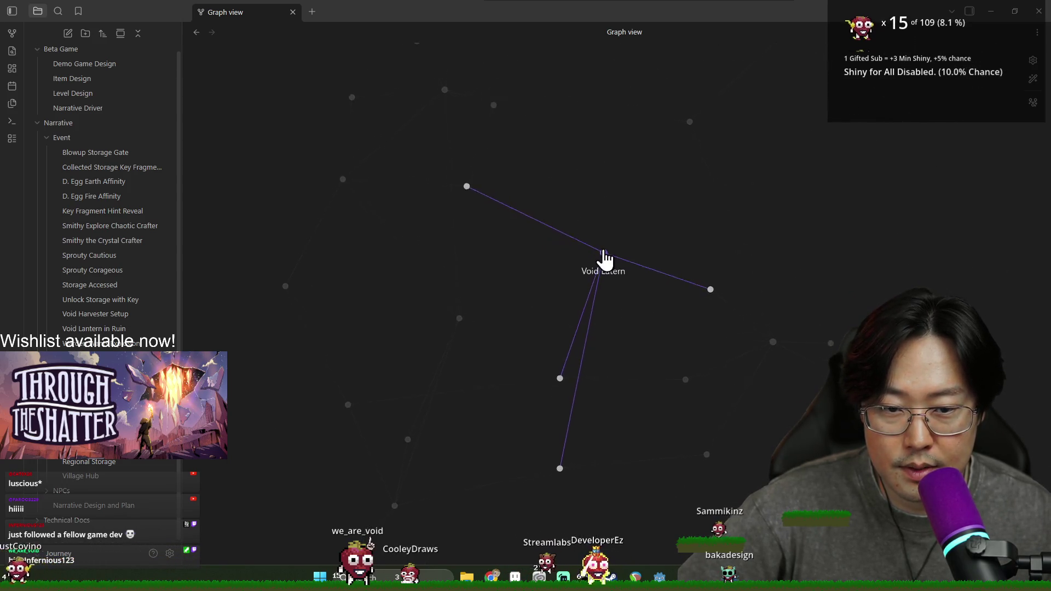
mouse_move(420, 372)
mouse_down()
mouse_move(570, 277)
mouse_move(695, 235)
mouse_move(802, 280)
mouse_move(743, 223)
mouse_move(836, 306)
mouse_up()
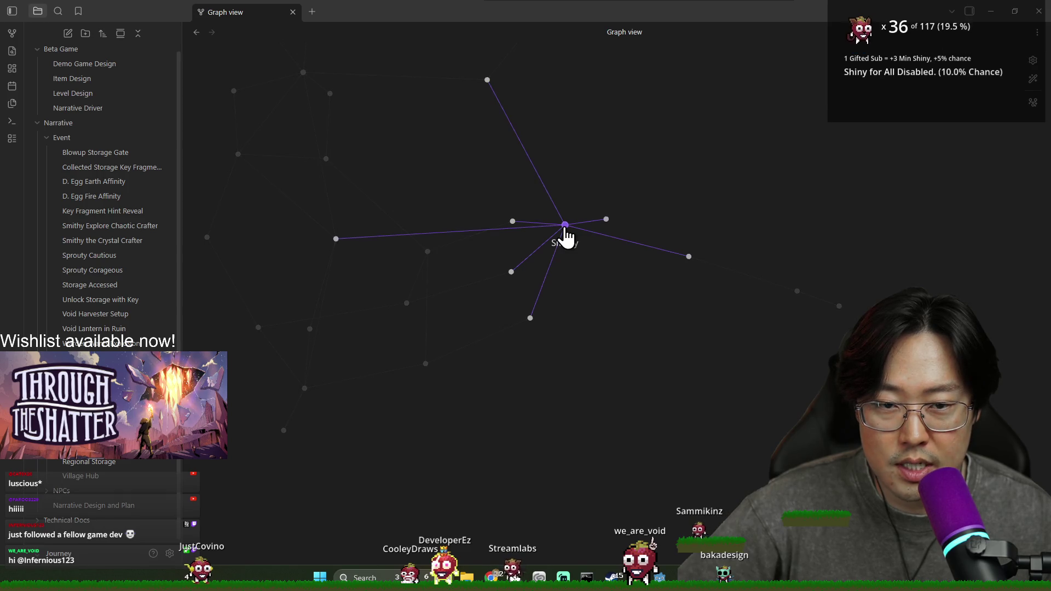
In Collected Storage Key Fragments, add 'the hints for fragments are defined by [[Key Fragment Hint Reveal]]', then return to graph view
click(100, 170)
click(575, 182)
text(th)
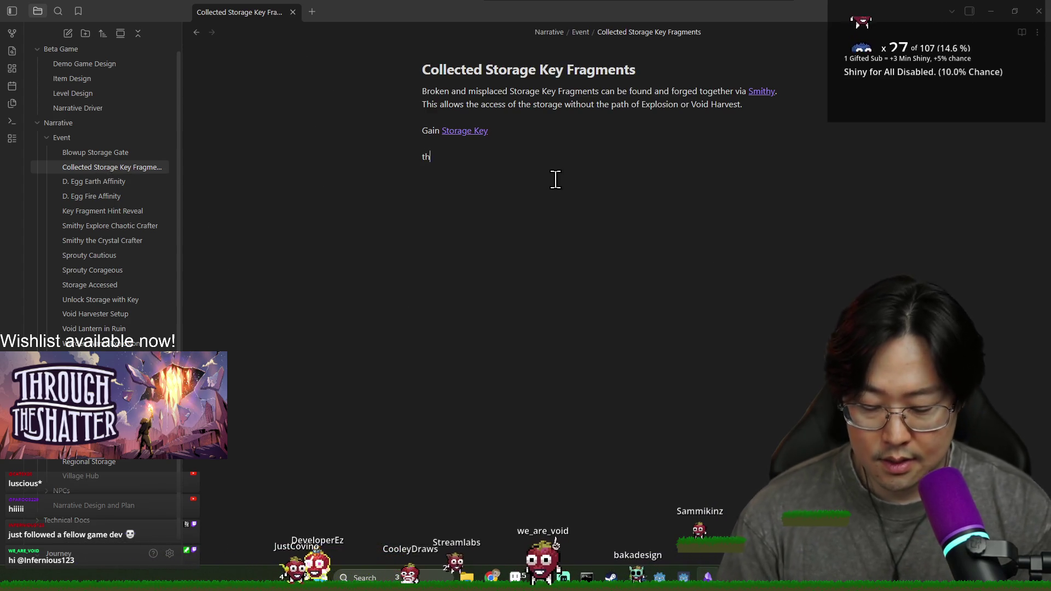
text(e hints for )
text(co)
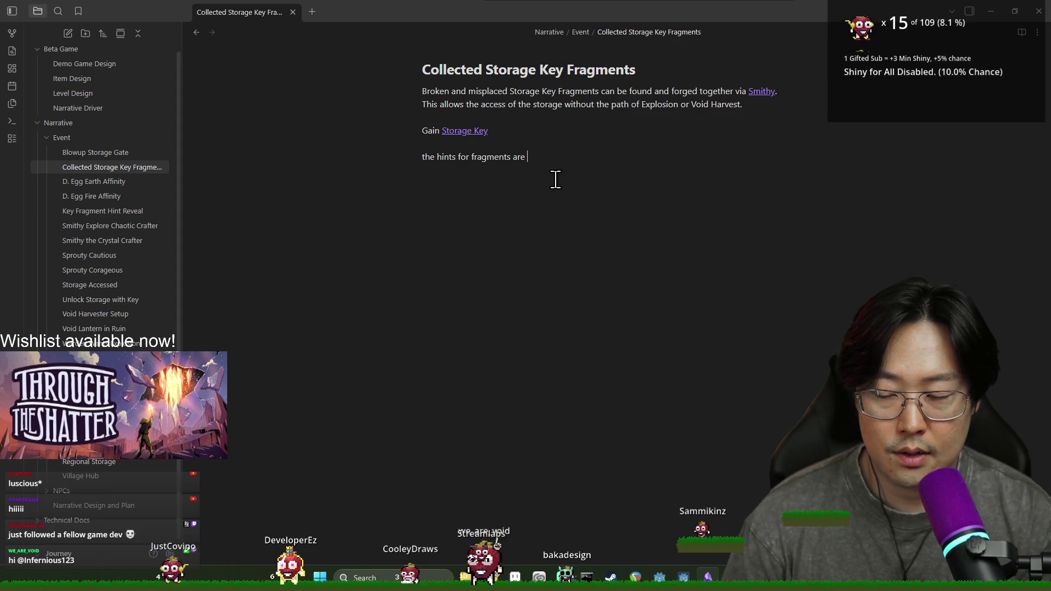
text(defined by [[)
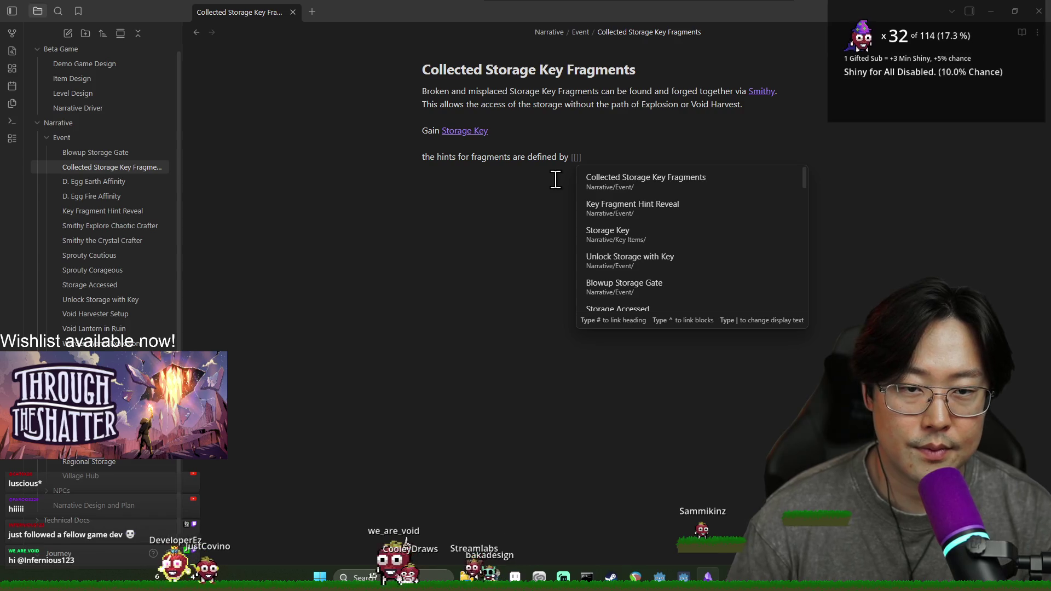
click(629, 211)
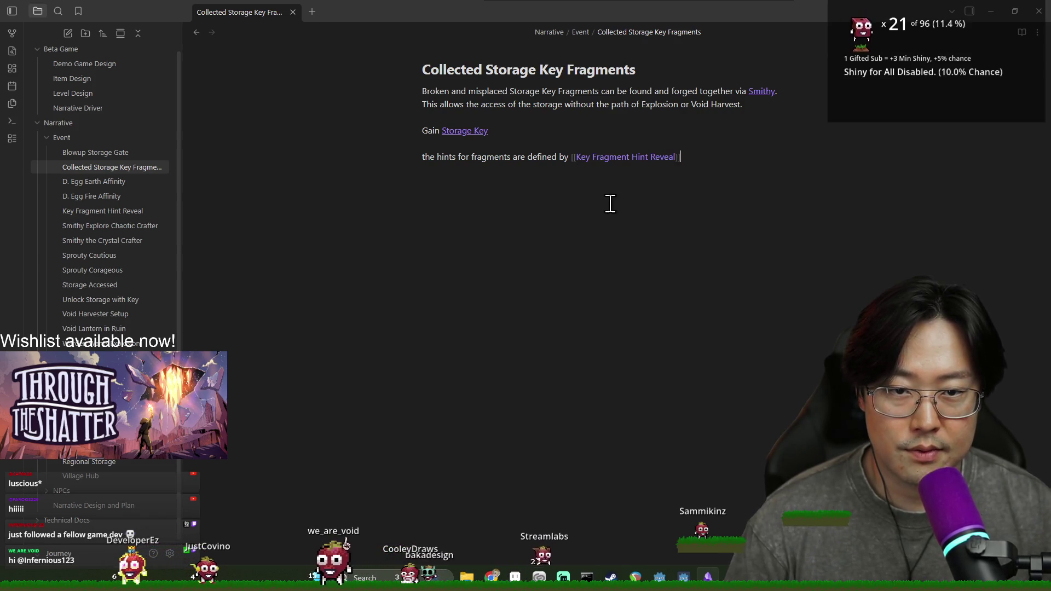
click(13, 34)
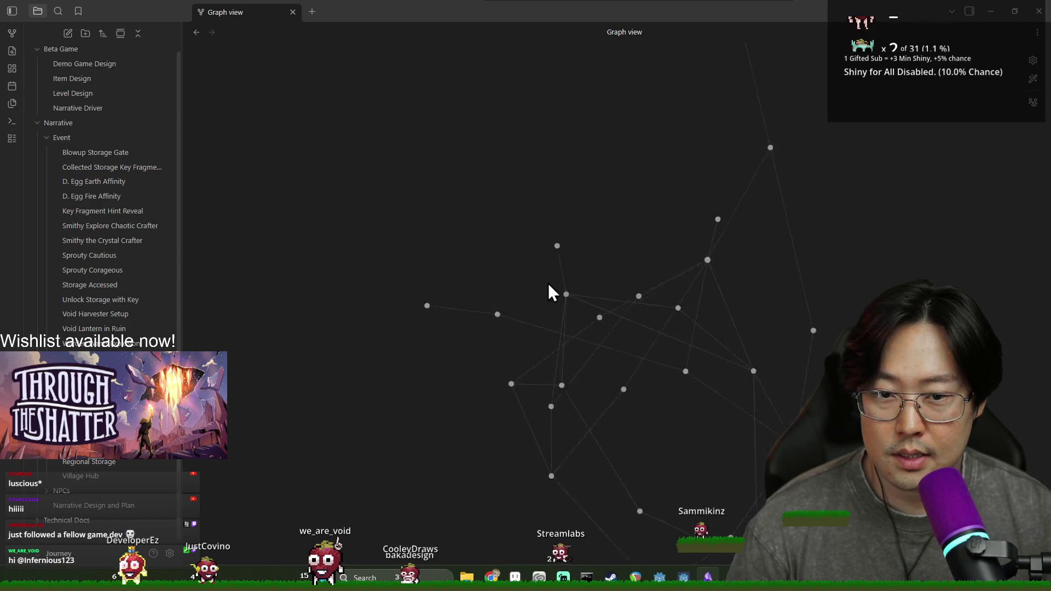
scroll(566, 357, up, 3)
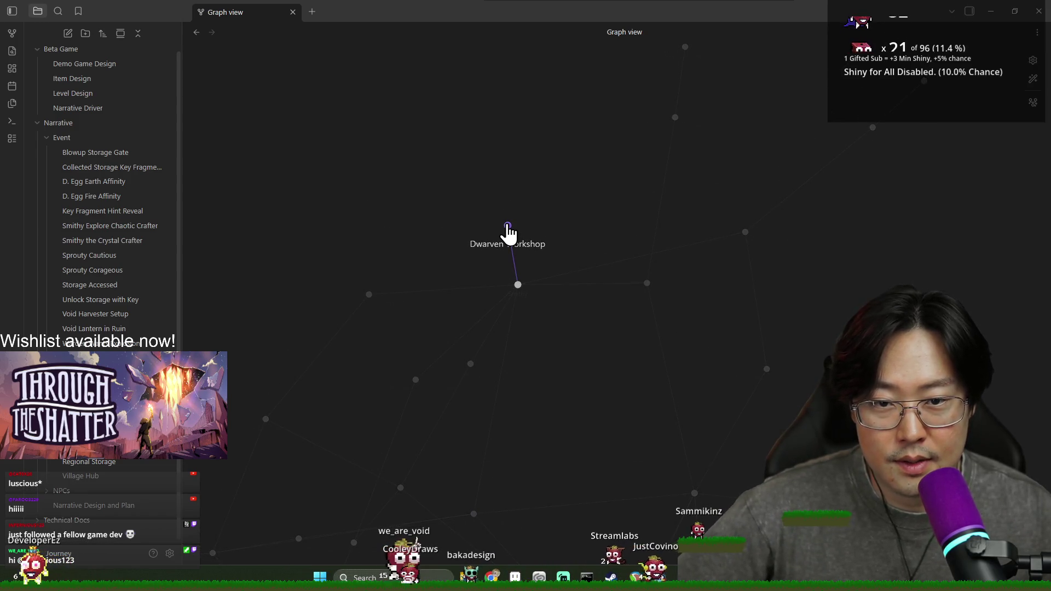
scroll(518, 320, up, 2)
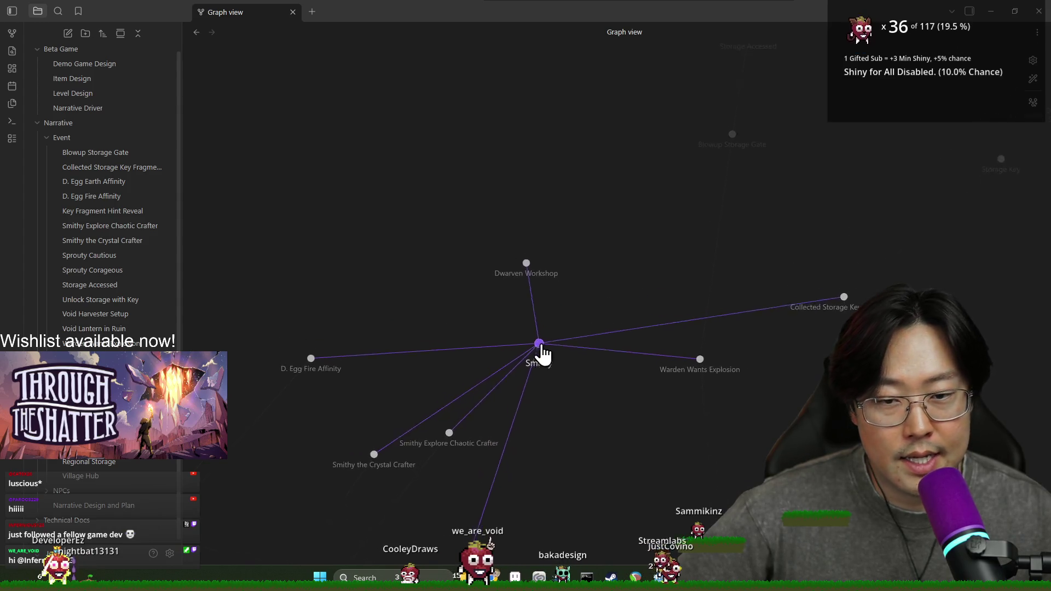
scroll(649, 267, down, 2)
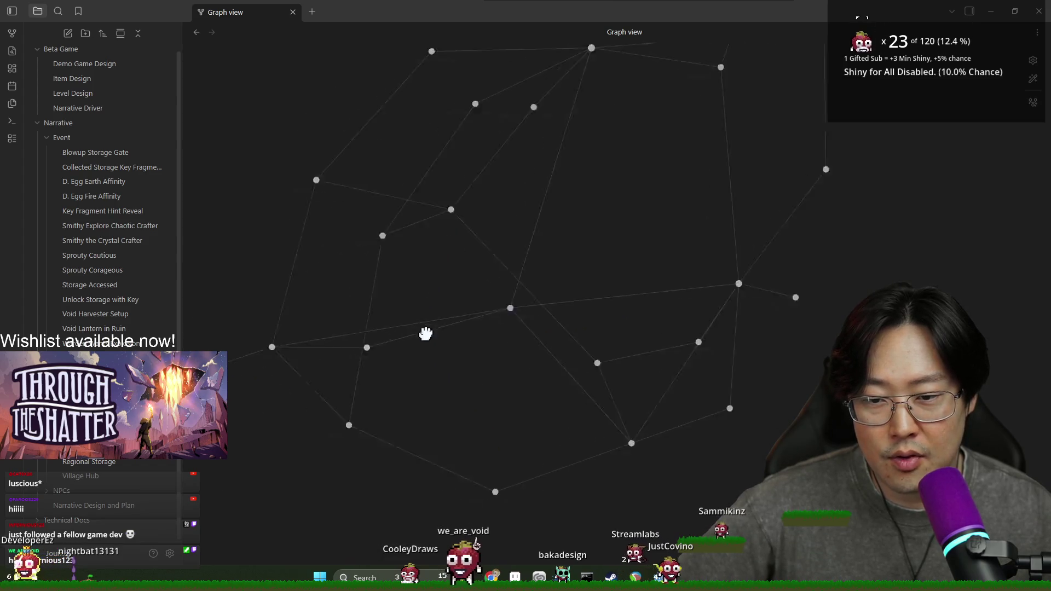
scroll(727, 236, up, 2)
mouse_move(543, 415)
mouse_down()
mouse_move(497, 347)
mouse_move(556, 336)
mouse_up()
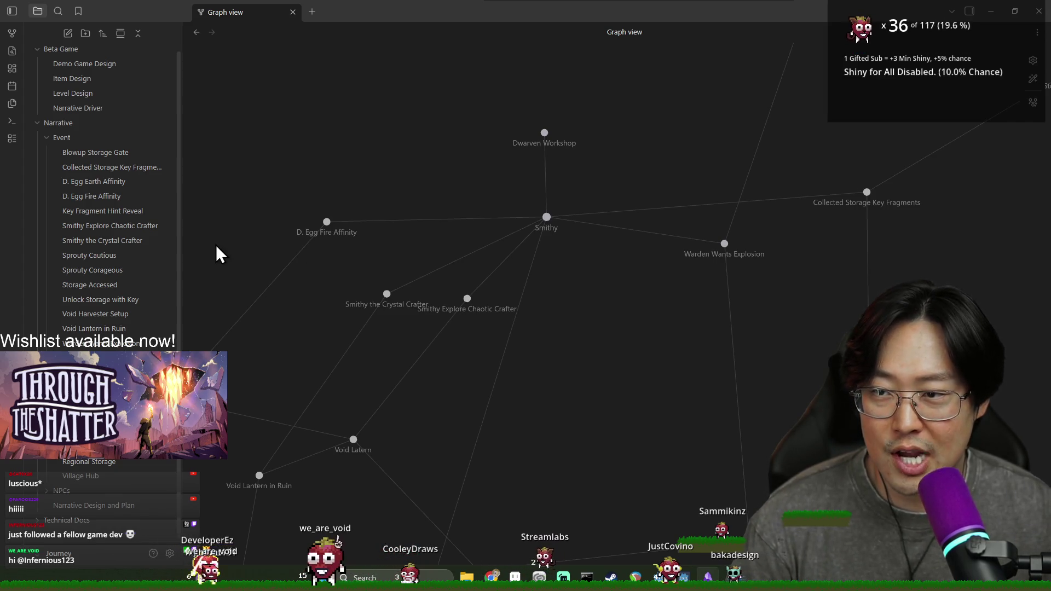
click(84, 136)
Toggle the file-explorer folders so Event is collapsed and Key Items and NPCs are expanded
click(70, 159)
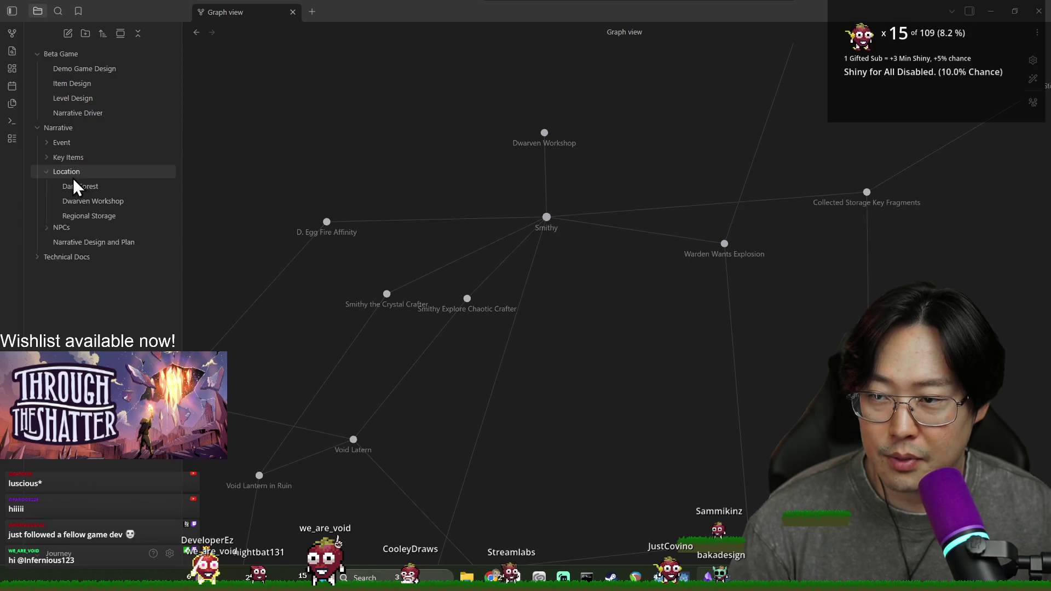
click(74, 174)
click(66, 189)
click(65, 188)
click(70, 172)
click(76, 159)
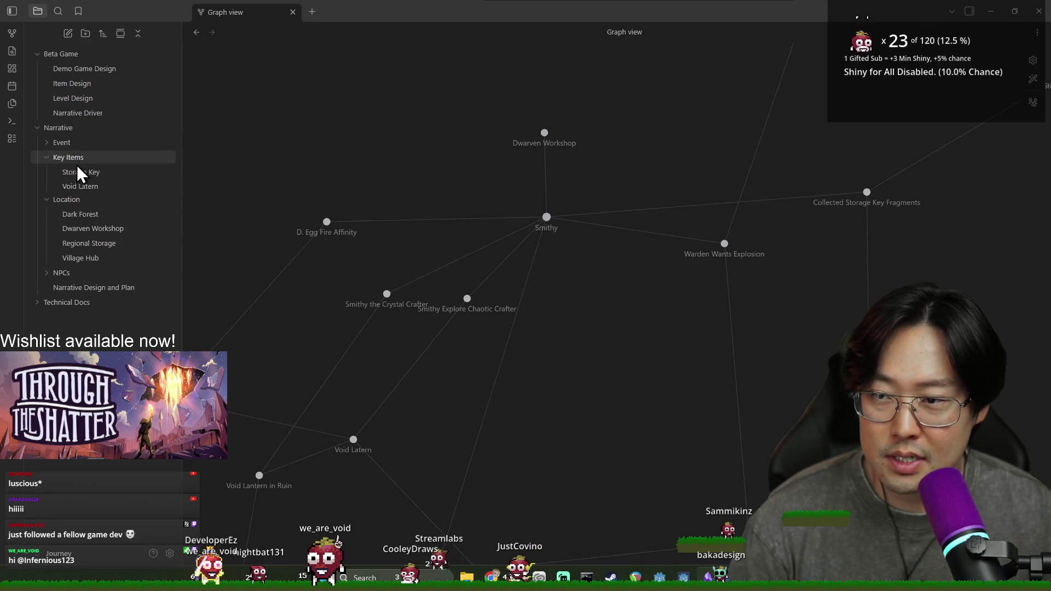
click(73, 157)
click(67, 173)
click(69, 189)
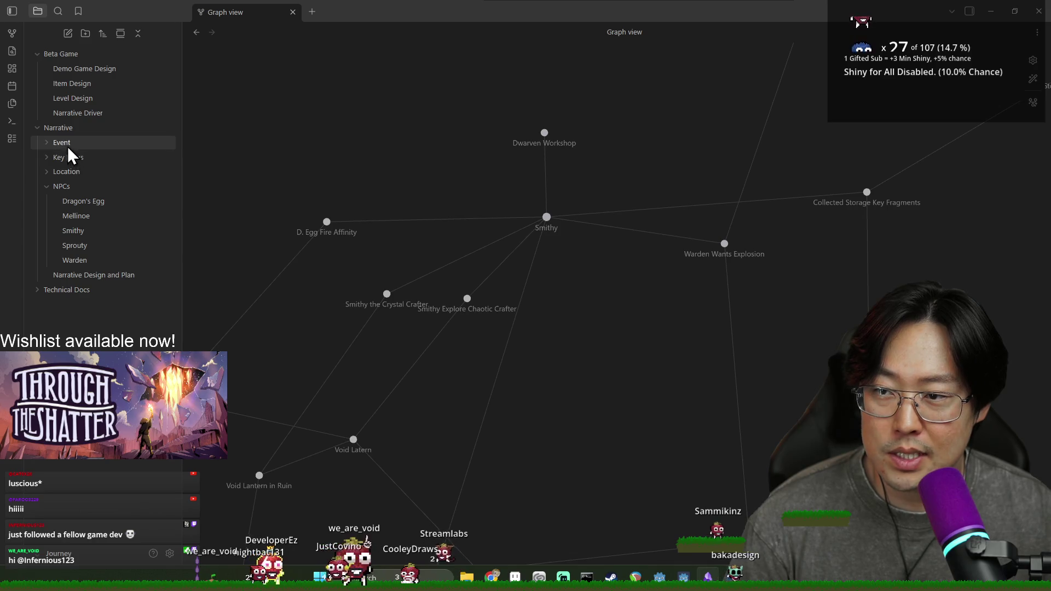
click(68, 145)
click(66, 145)
click(68, 159)
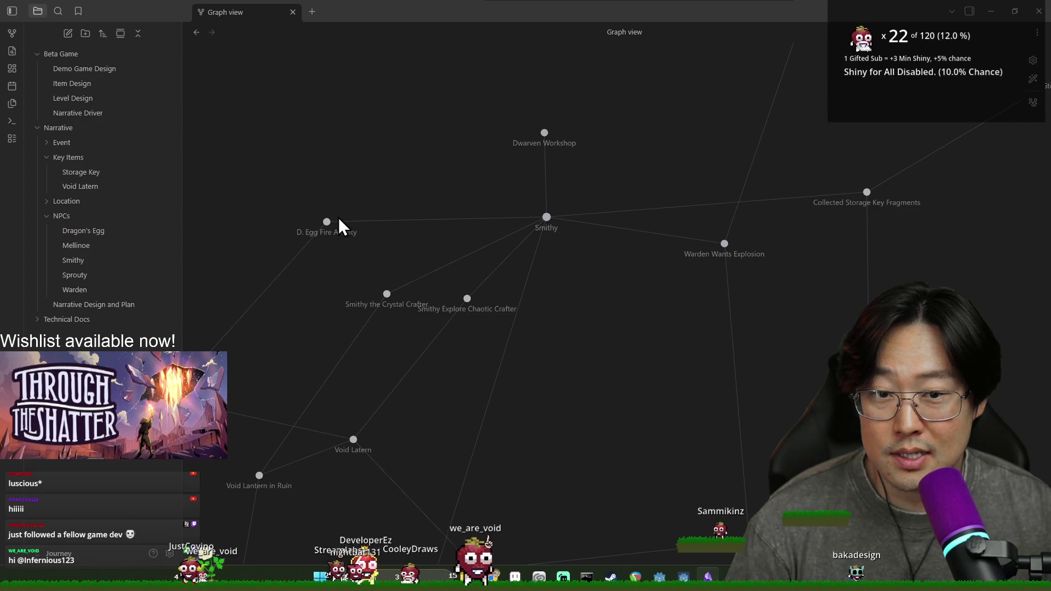
Pan and zoom out the graph to reveal the Key Fragment Hint Reveal node, then bring up the Windows Start menu
mouse_move(550, 316)
mouse_down()
mouse_move(559, 355)
mouse_move(542, 309)
mouse_move(550, 262)
mouse_up()
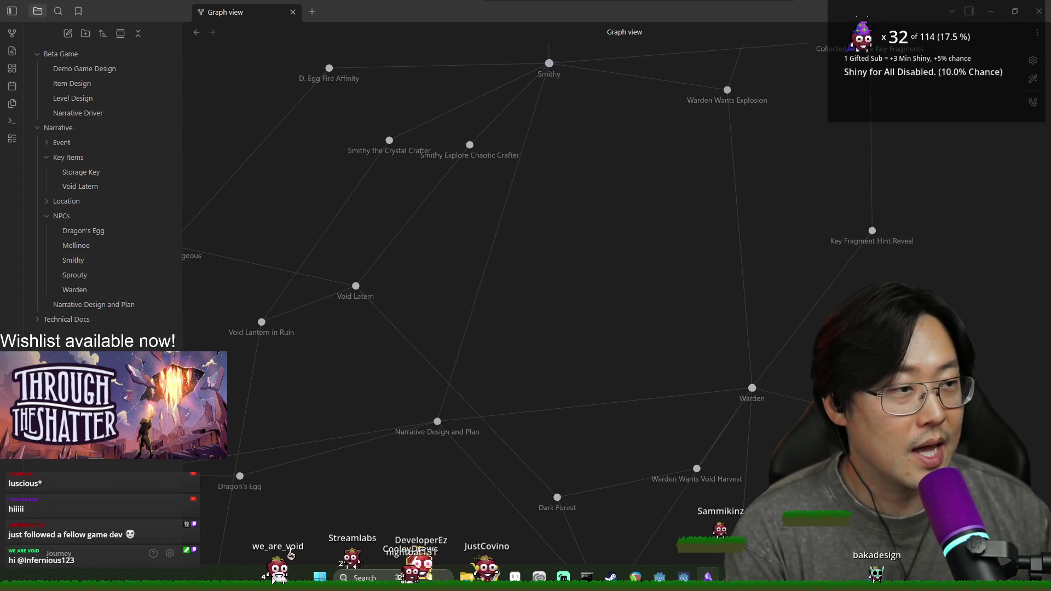
scroll(729, 191, down, 5)
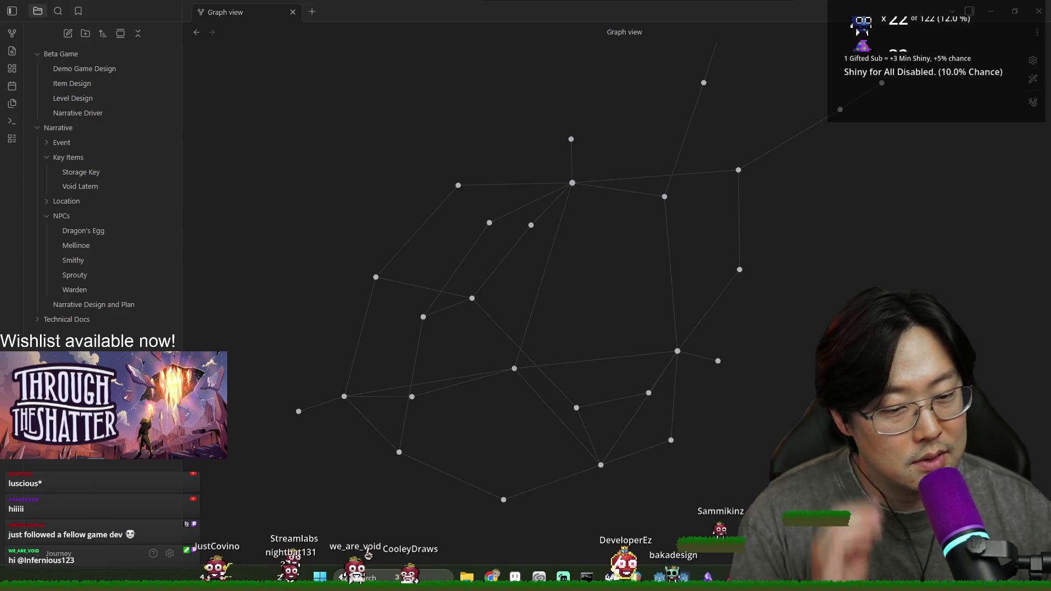
key(super)
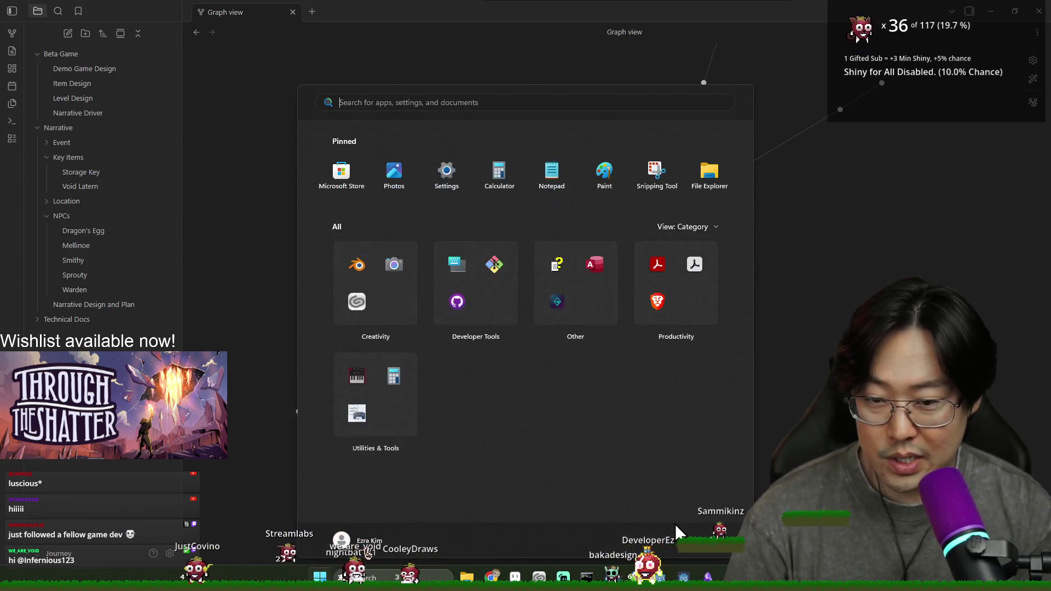
key(super+n)
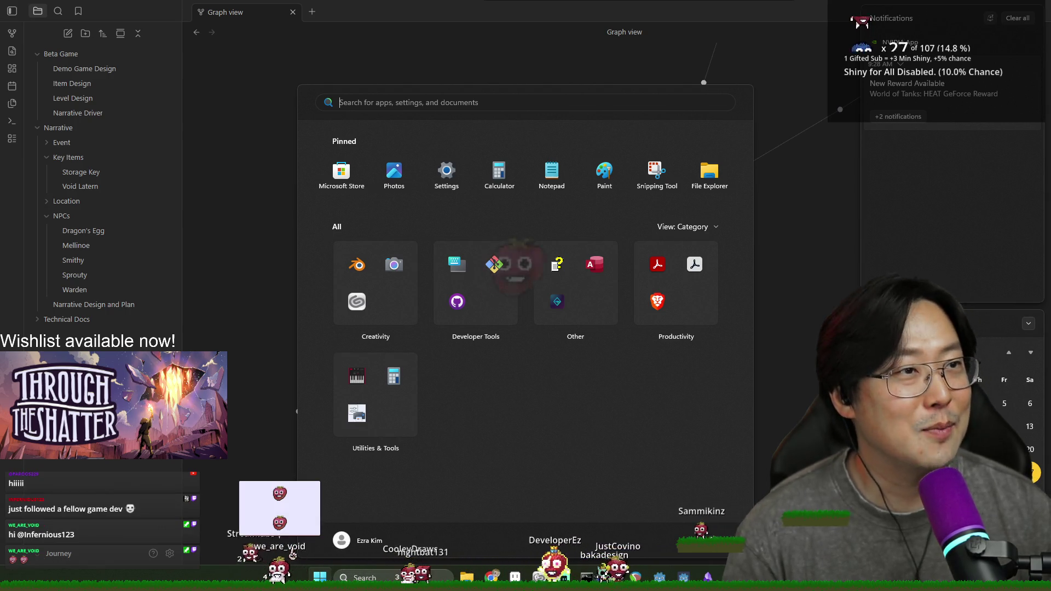
key(Escape)
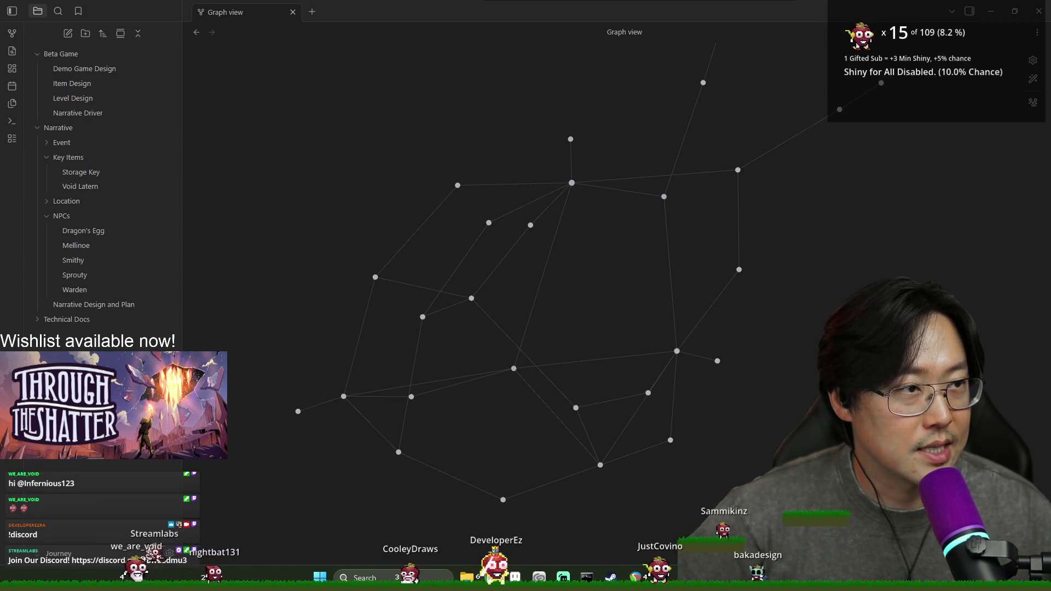
Bring the Creator Dashboard window to the screen centre and filter raid targets to Following channels
key(alt+Tab)
drag(425, 12, 453, 57)
mouse_move(665, 12)
mouse_down()
mouse_move(470, 93)
mouse_move(407, 73)
mouse_up()
click(418, 159)
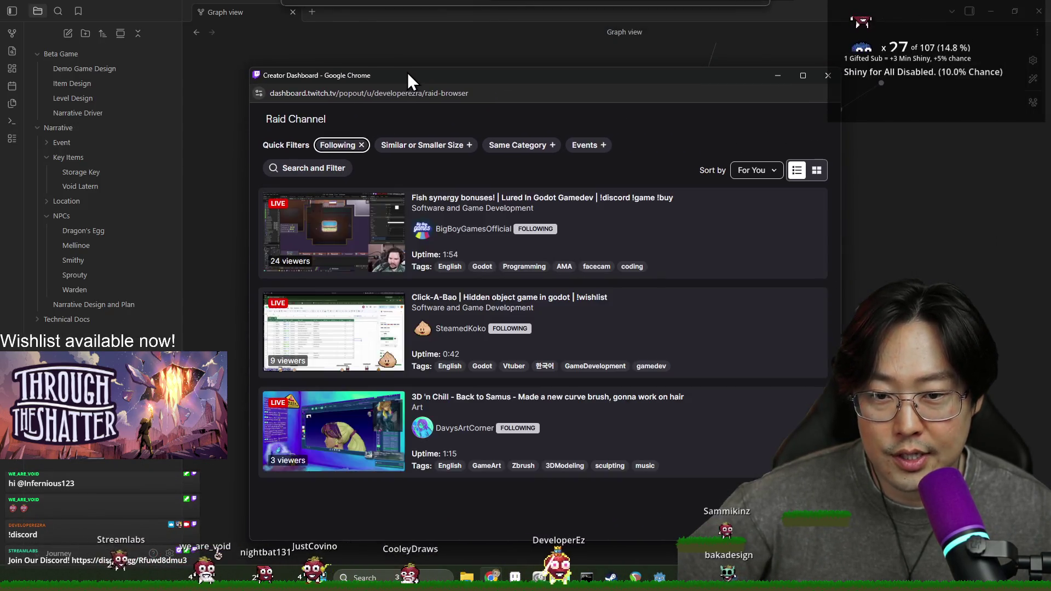